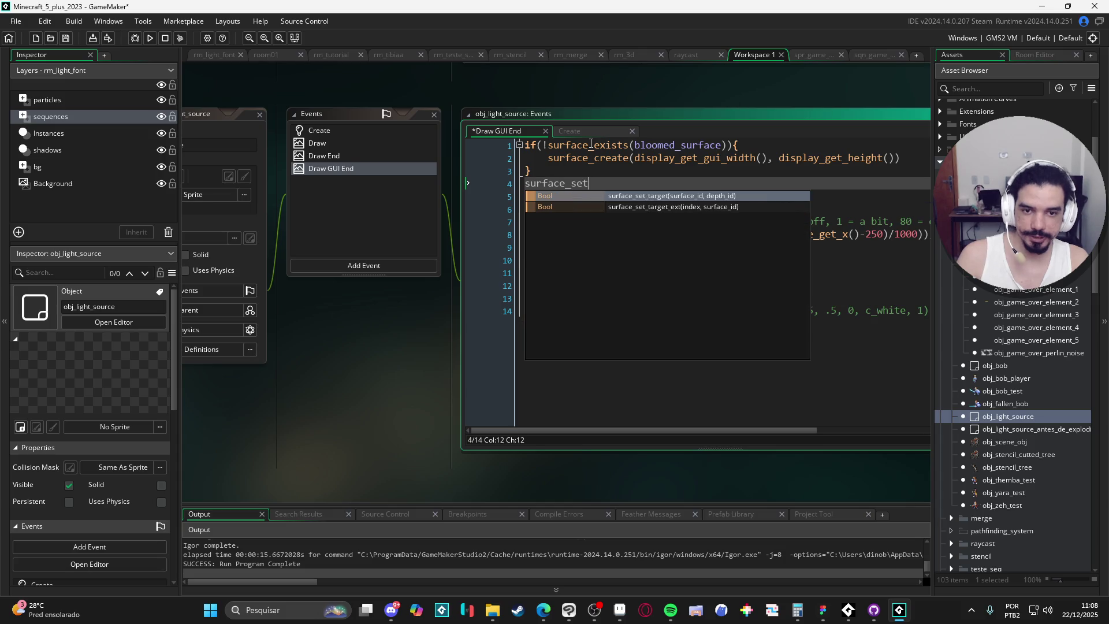
# - Add surface_set_target(bloomed_surface) on a new line above the shader calls
pyautogui.press('Up')
pyautogui.press('End')
pyautogui.press('Return')
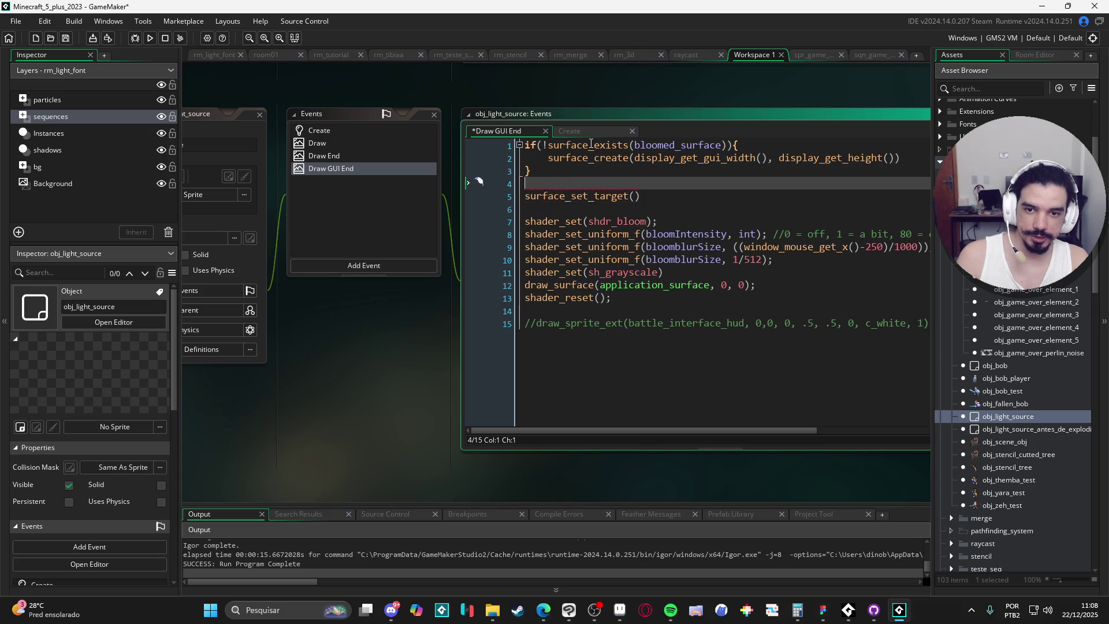
pyautogui.hotkey('ctrl', 'space')
pyautogui.press('Escape')
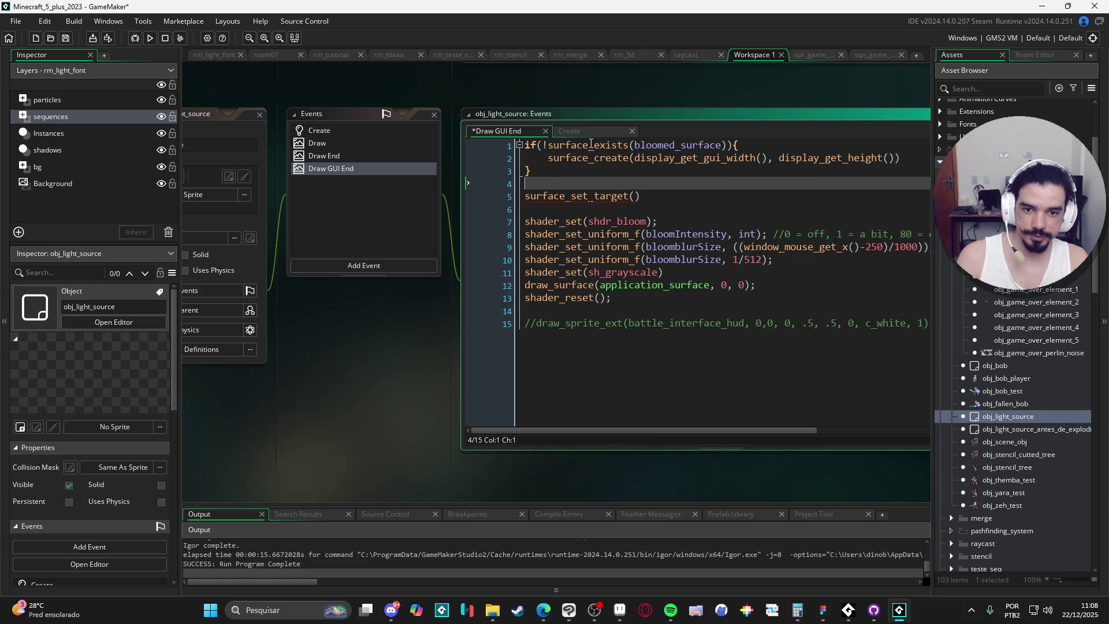
pyautogui.press('Down')
pyautogui.press('End')
pyautogui.press('Left')
pyautogui.write('blo')
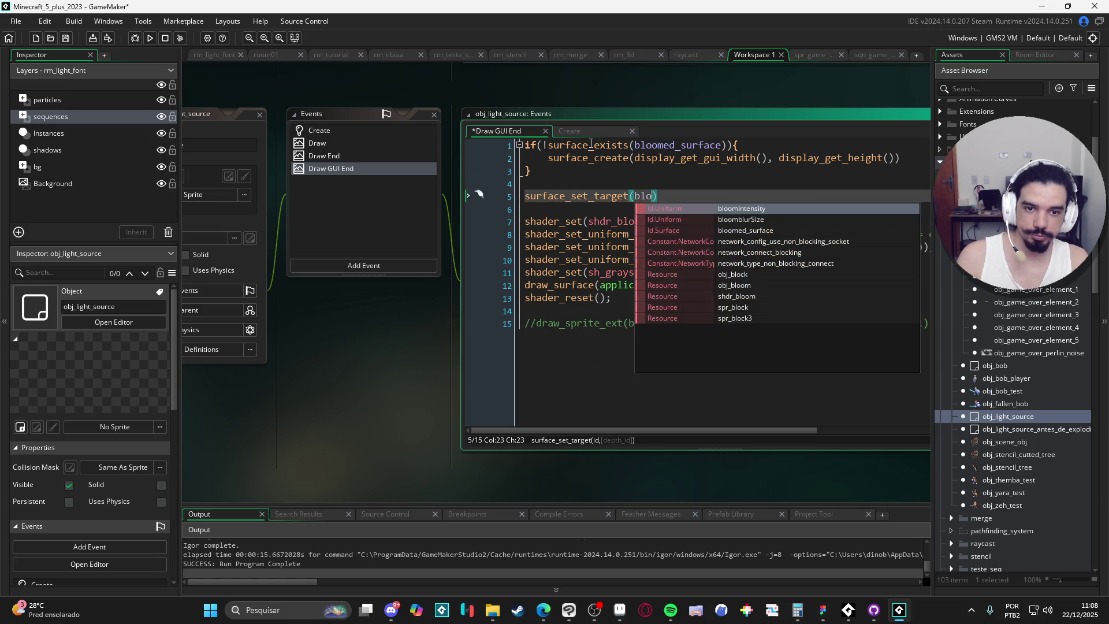
pyautogui.write('ome')
pyautogui.press('Return')
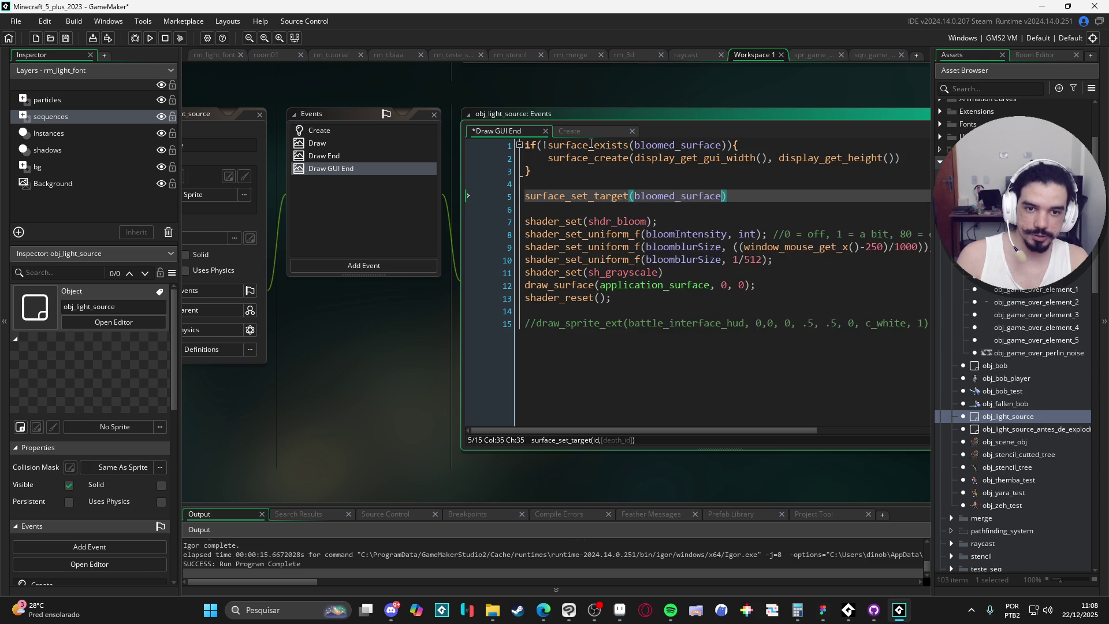
# - Add draw_clear_alpha(c_white, 0) after the target call and remove the extra blank lines
pyautogui.press('End')
pyautogui.press('Return')
pyautogui.write('raw_')
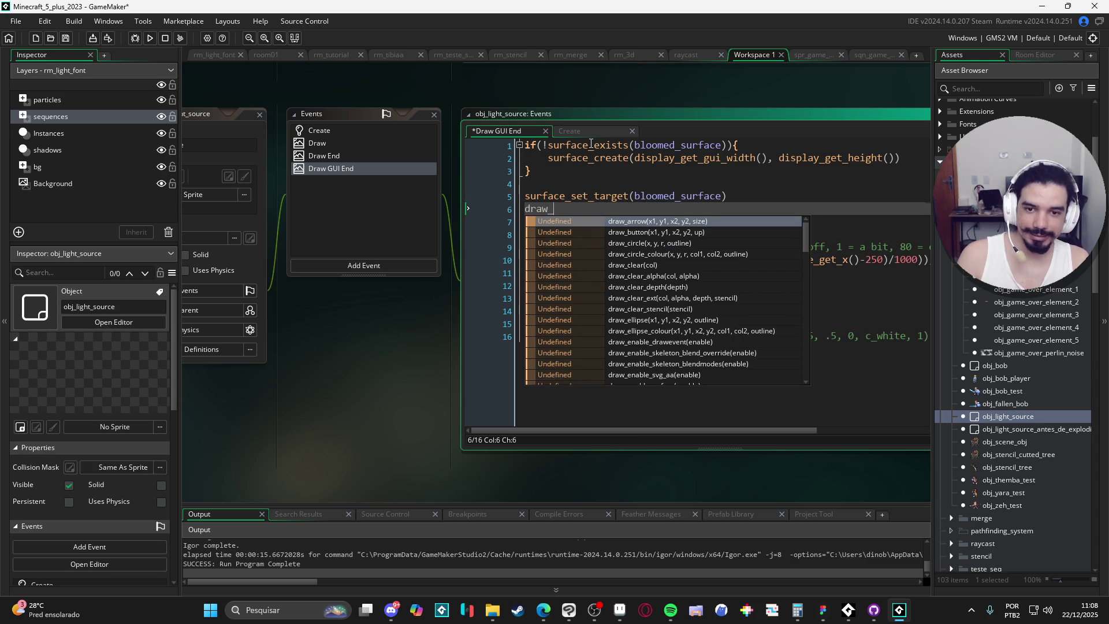
pyautogui.write('cl')
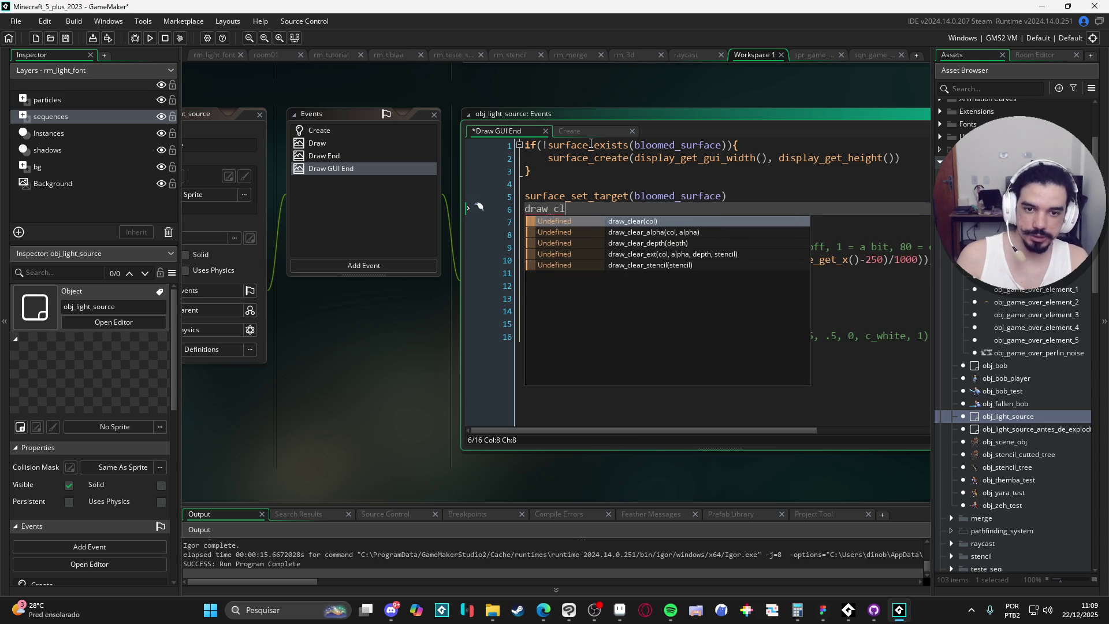
pyautogui.press('Down')
pyautogui.press('Return')
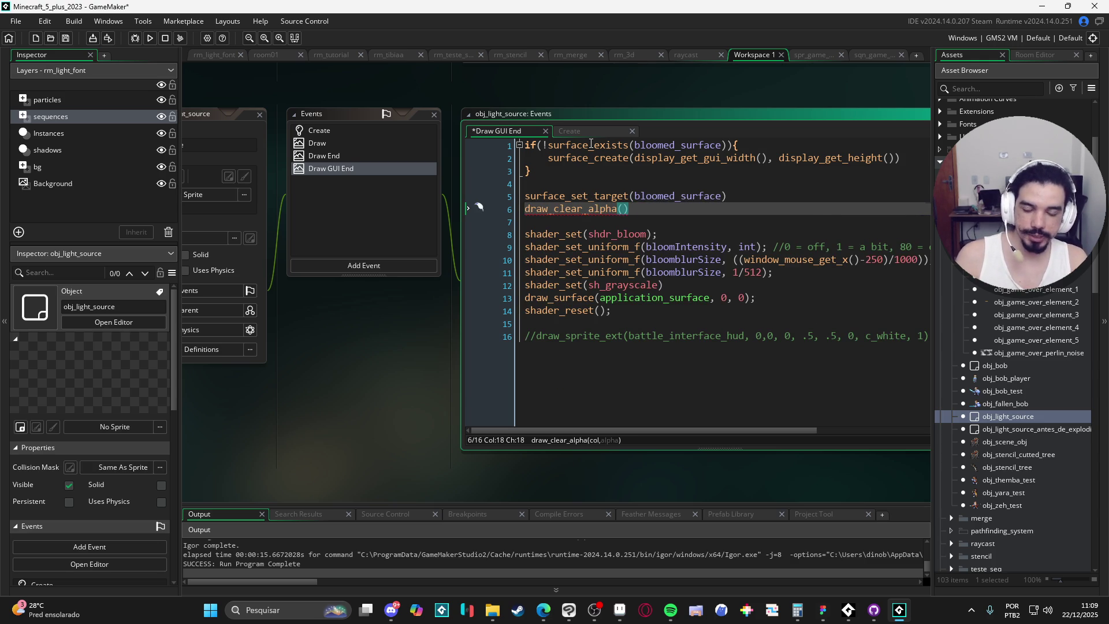
pyautogui.write('c_white, ')
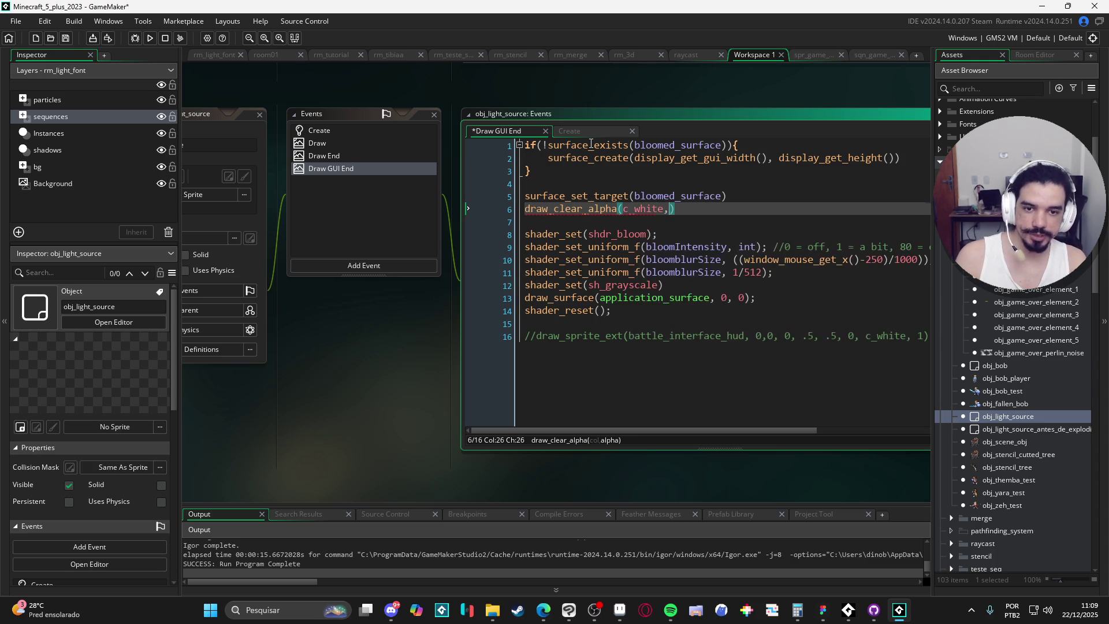
pyautogui.write(')0')
pyautogui.press('Left')
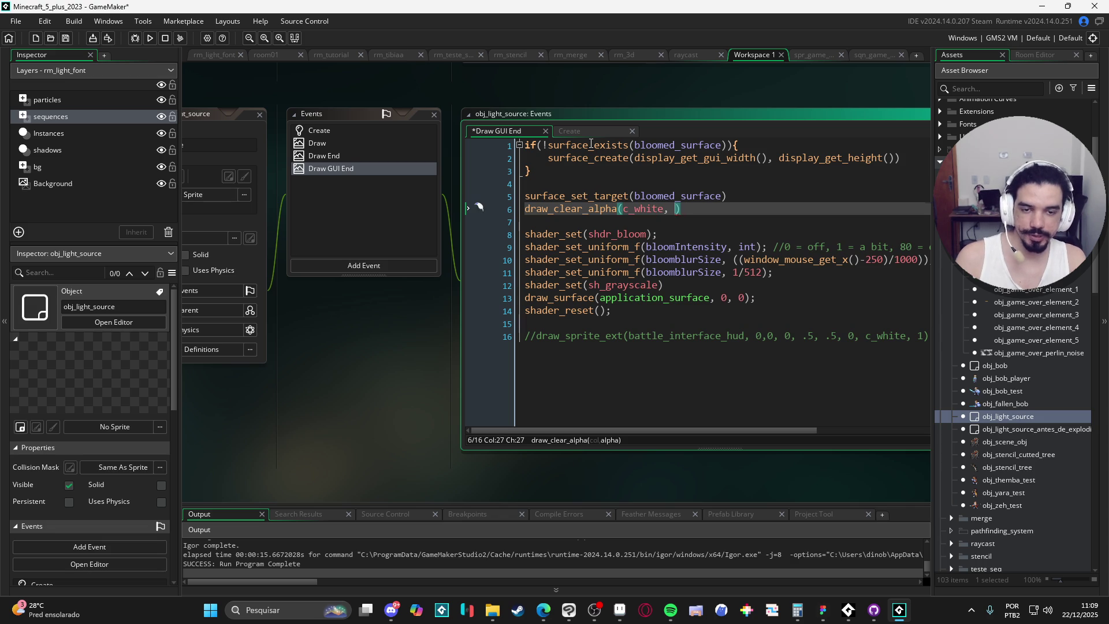
pyautogui.press('End')
pyautogui.press('Return')
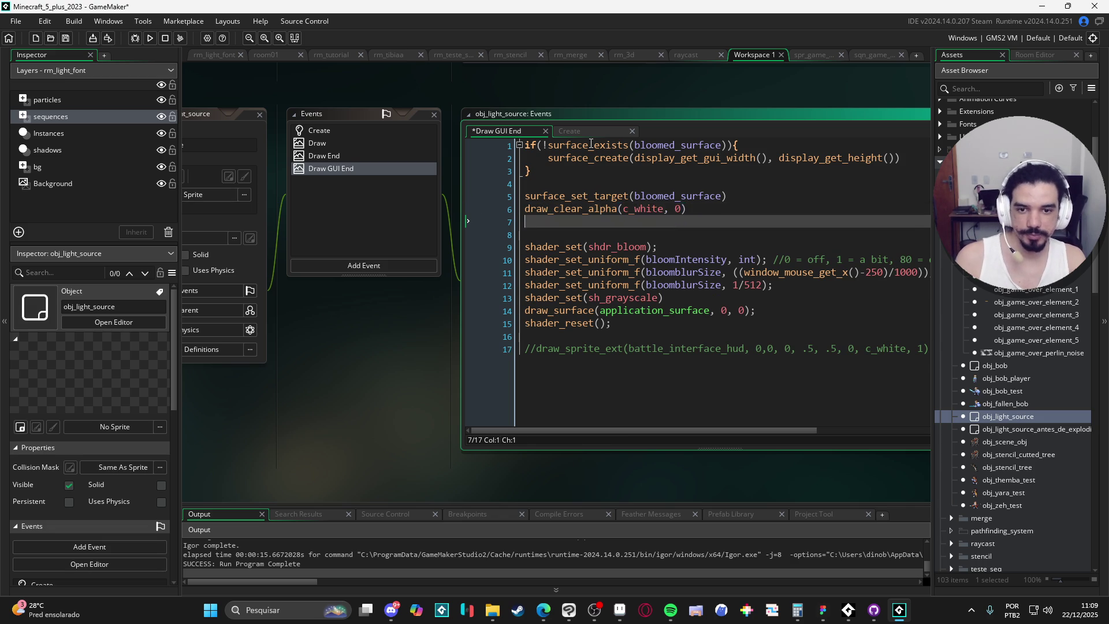
pyautogui.press('Delete')
pyautogui.press('Delete')
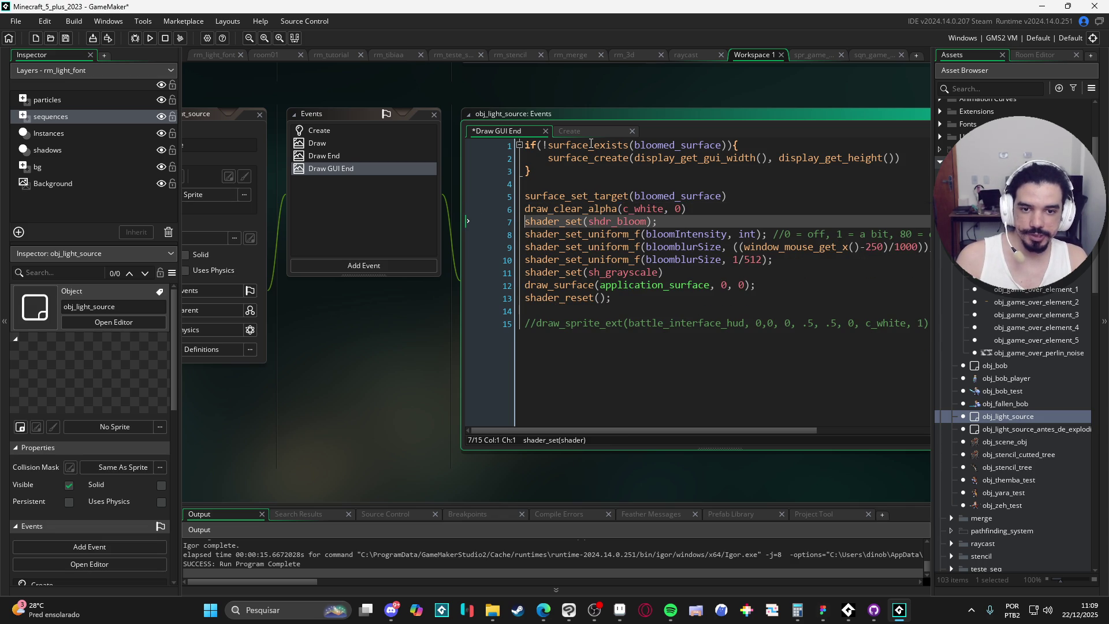
# - Add surface_reset_target() on the line after shader_reset()
pyautogui.press('Down')
pyautogui.press('Down')
pyautogui.press('Down')
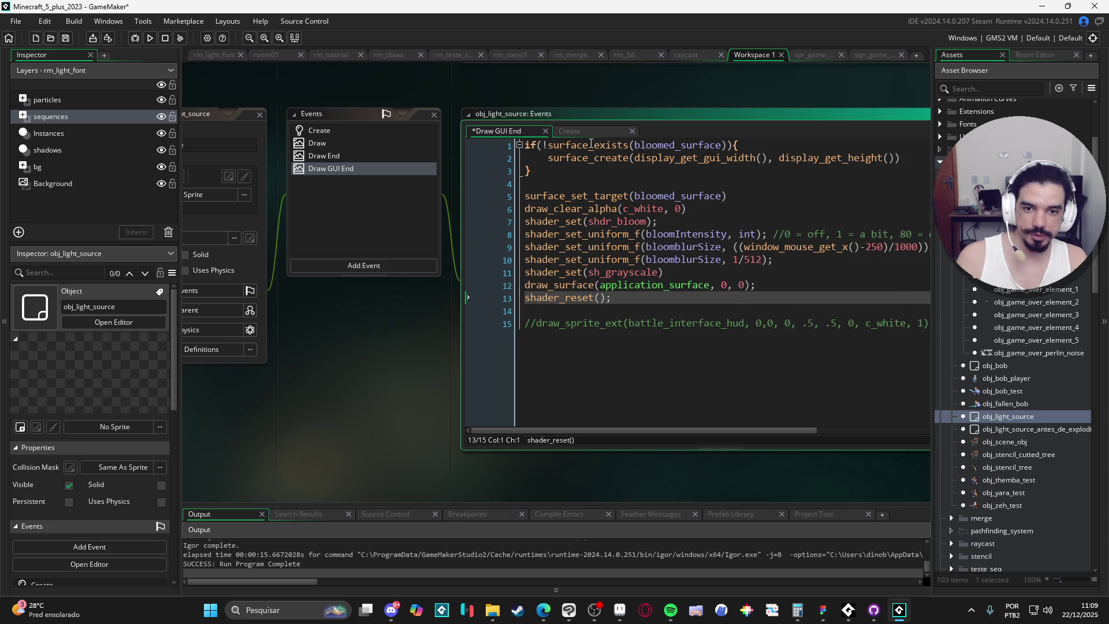
pyautogui.press('Down')
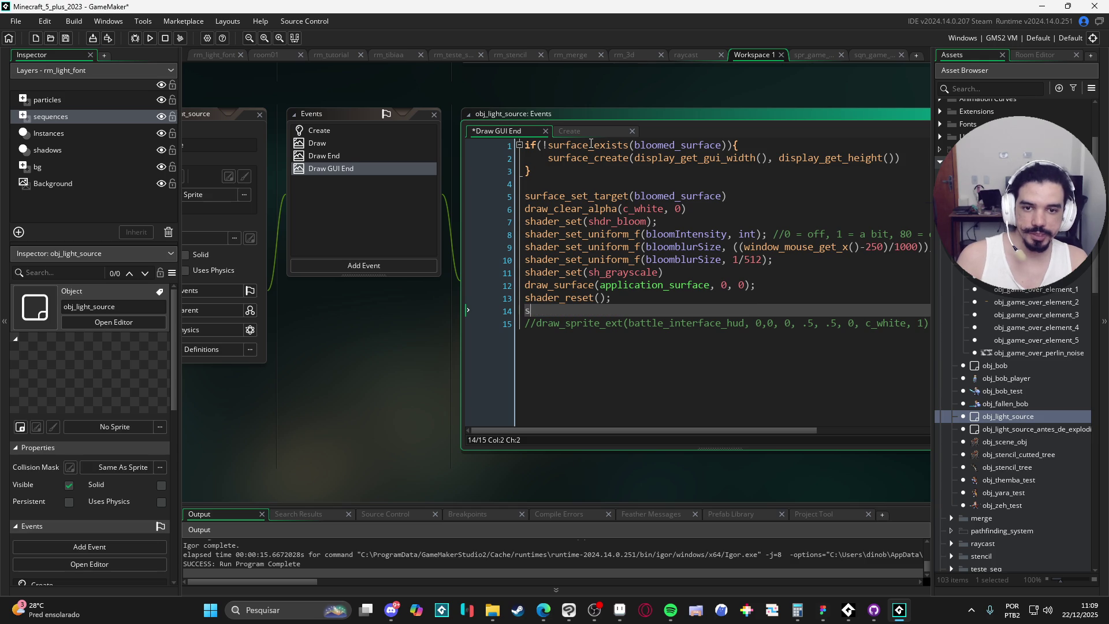
pyautogui.write('urface_res')
pyautogui.press('Return')
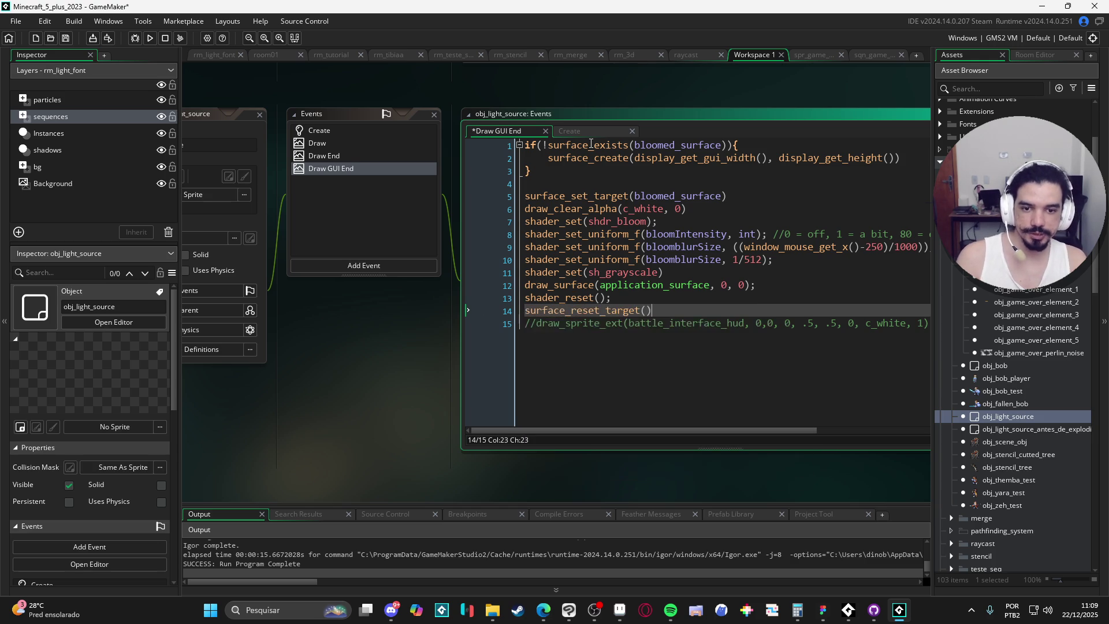
pyautogui.press('Return')
pyautogui.press('Return')
pyautogui.press('Return')
pyautogui.press('Up')
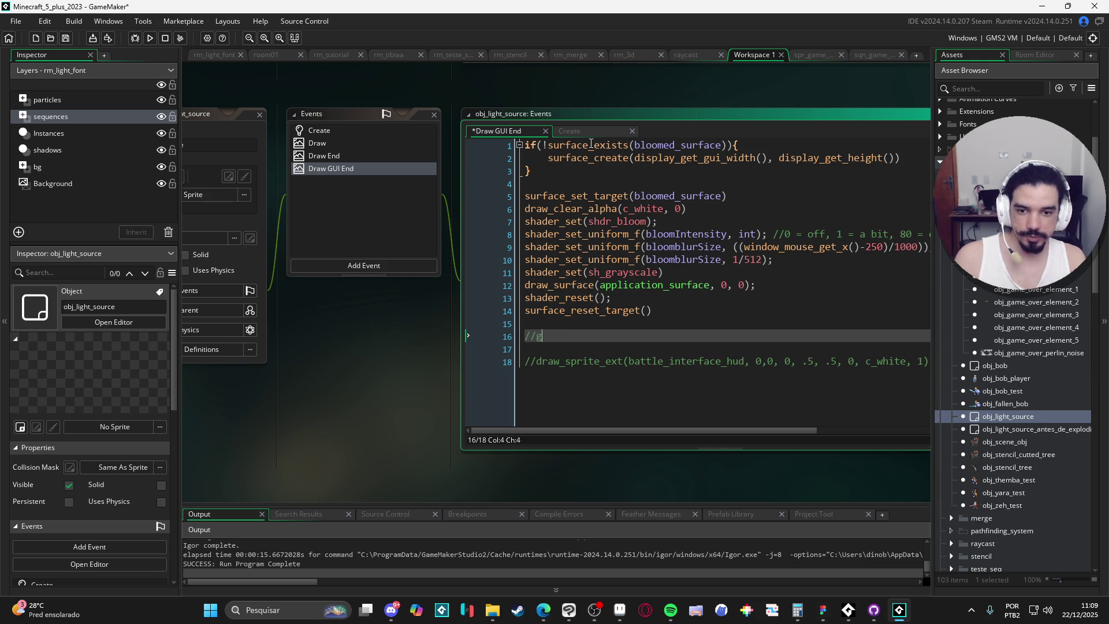
# - Write a //greyscaled comment line below the shader pass
pyautogui.write('reyscaledapplca')
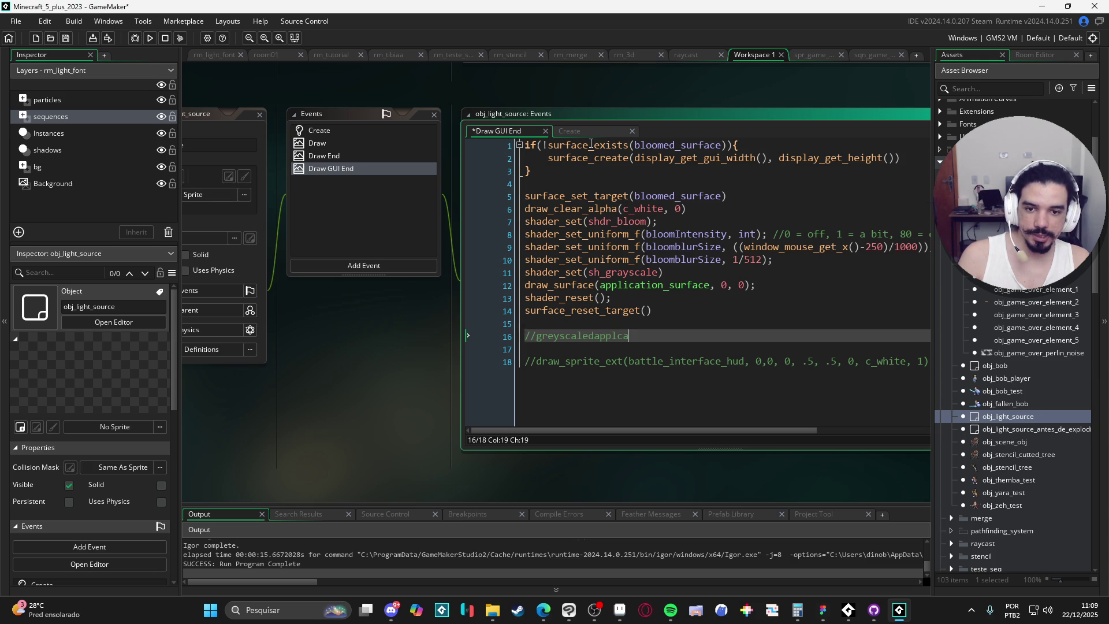
pyautogui.press('BackSpace')
pyautogui.write('ication_surface')
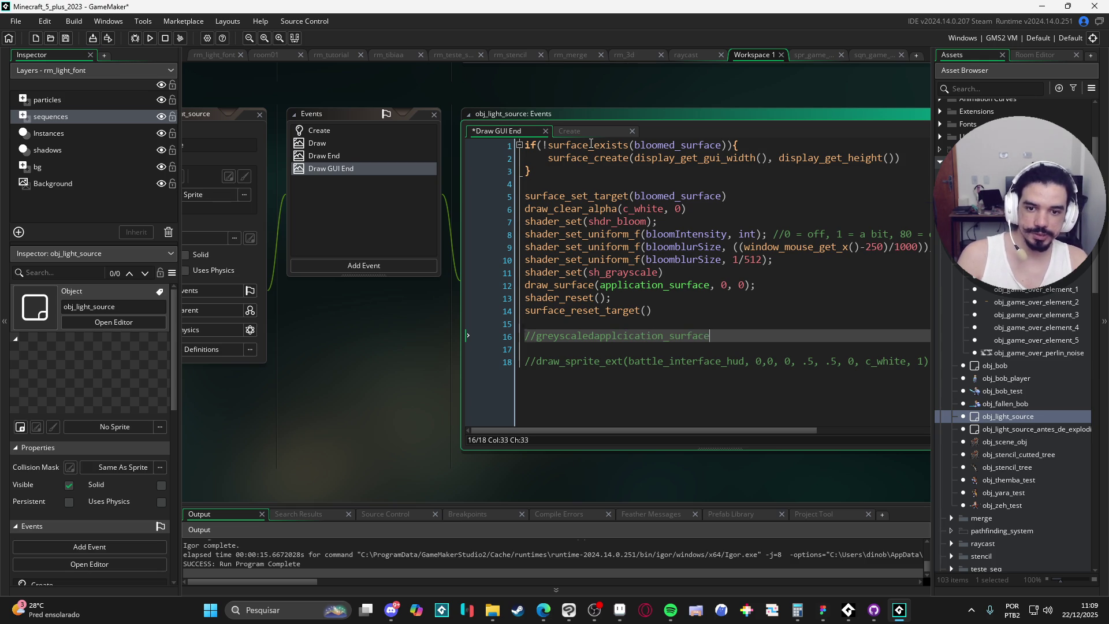
pyautogui.press('Return')
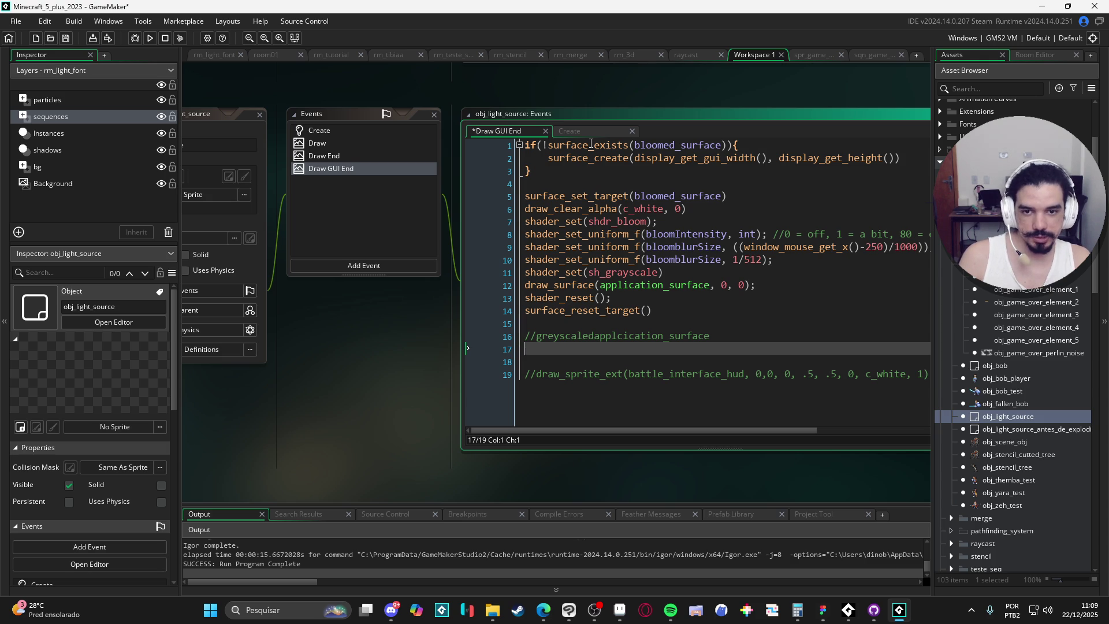
pyautogui.write('sha')
pyautogui.press('BackSpace')
pyautogui.press('BackSpace')
pyautogui.press('BackSpace')
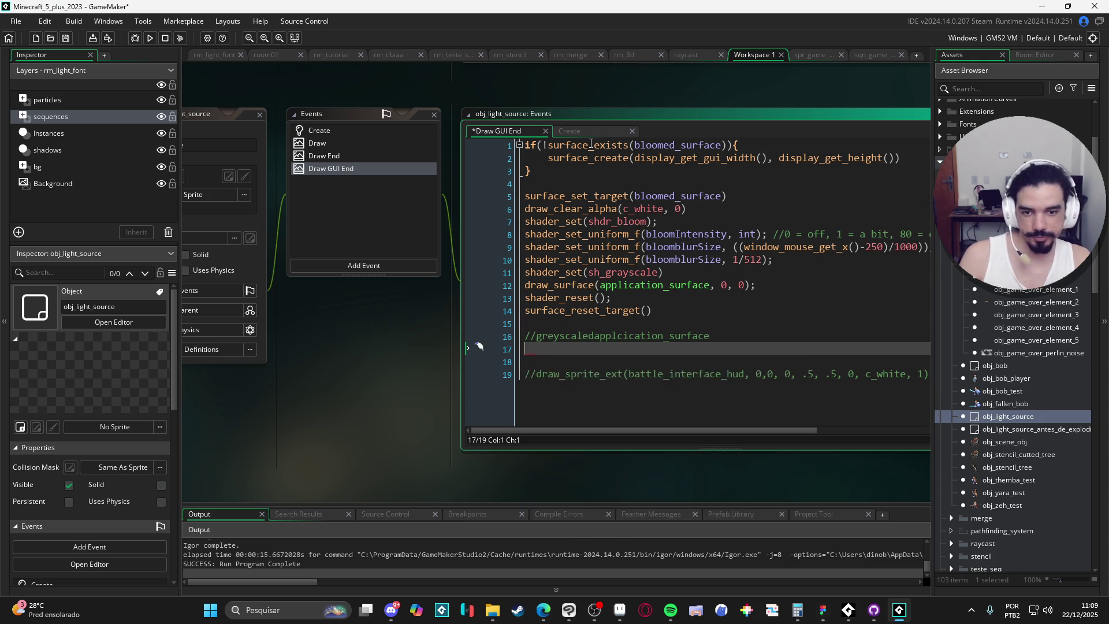
# - Add draw_surface(bloomed_surface,0,0) above the comment, save, and run the game
pyautogui.press('Up')
pyautogui.press('Return')
pyautogui.press('Up')
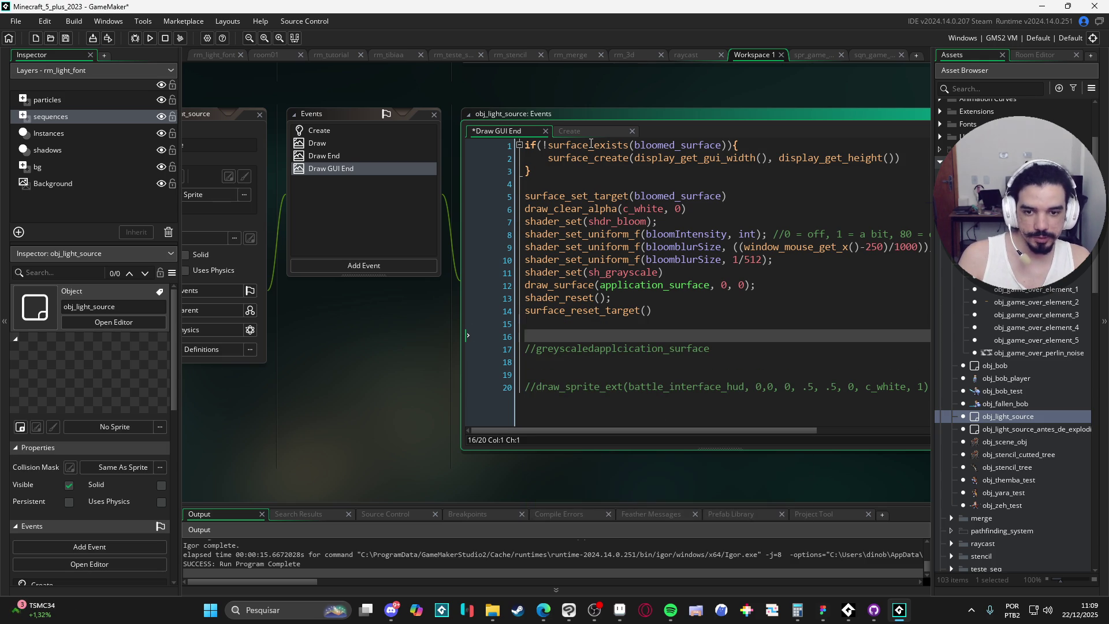
pyautogui.write('draw_sru')
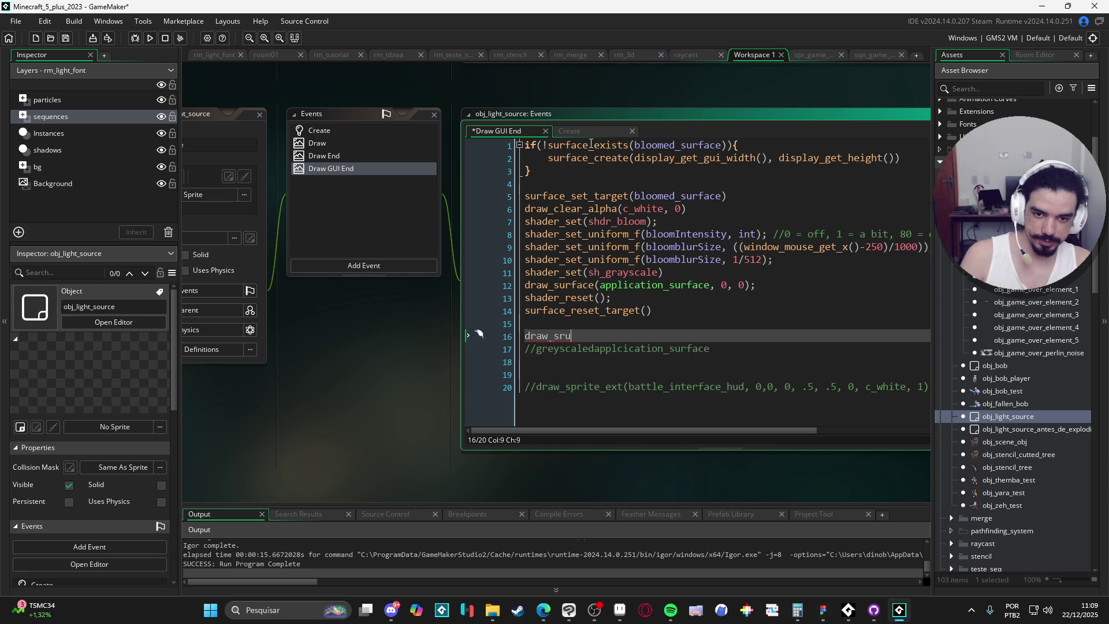
pyautogui.write('ur')
pyautogui.press('Return')
pyautogui.write('bloomed_surface,)')
pyautogui.press('Return')
pyautogui.write(',0')
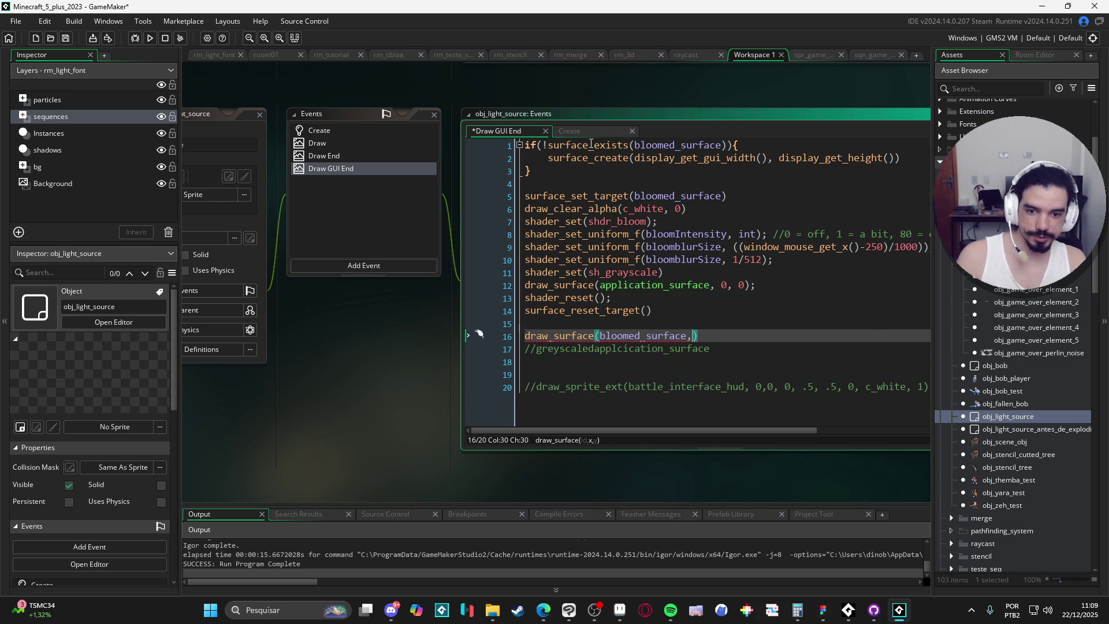
pyautogui.write(',0')
pyautogui.hotkey('ctrl', 's')
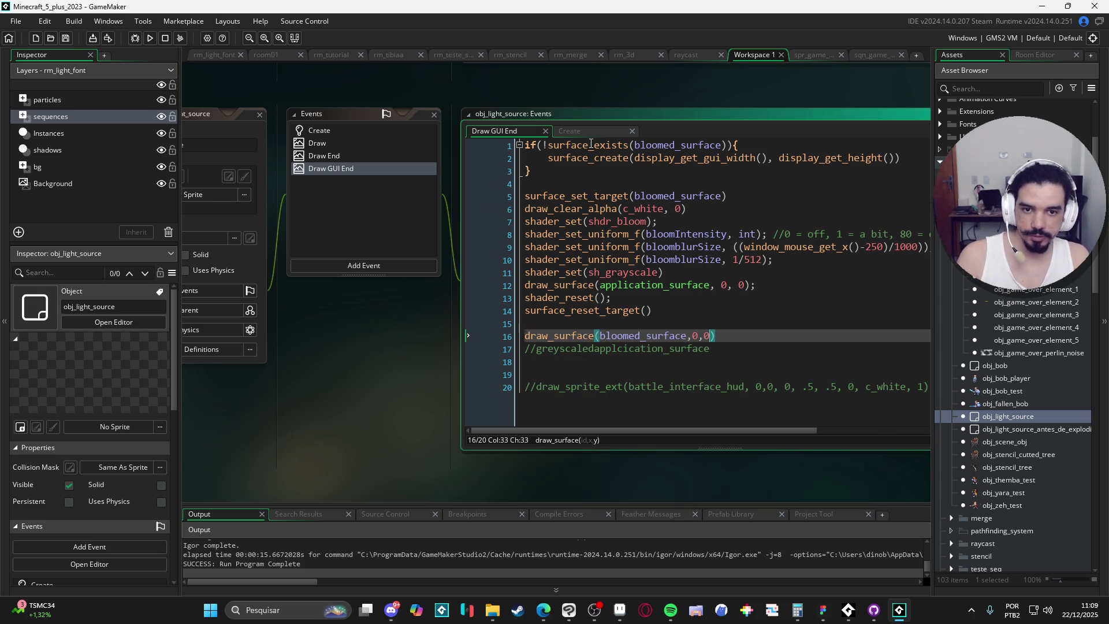
pyautogui.press('F5')
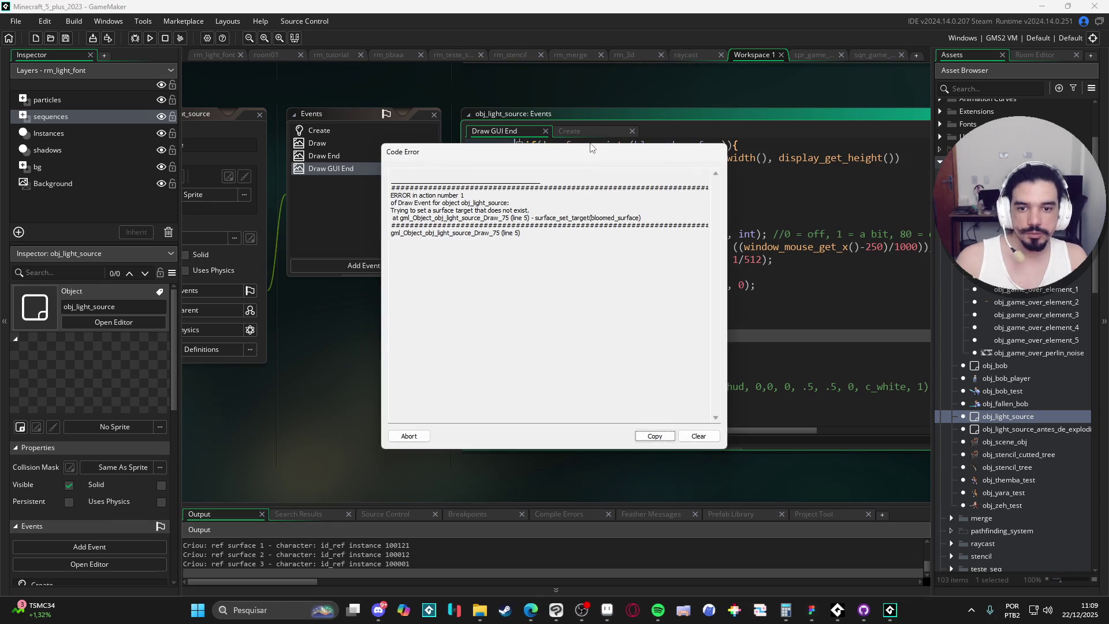
# - Dismiss the missing-surface Code Error and inspect the object's Create event code
pyautogui.click(413, 436)
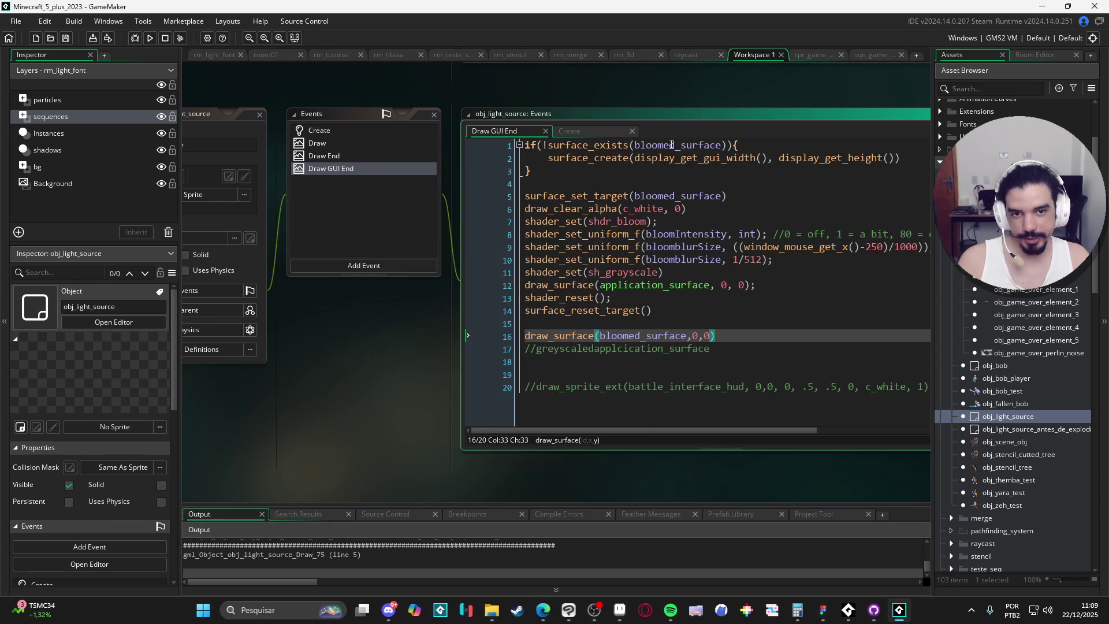
pyautogui.click(387, 130)
pyautogui.doubleClick(387, 129)
pyautogui.click(582, 259)
pyautogui.hotkey('ctrl', 'space')
pyautogui.press('Return')
pyautogui.hotkey('ctrl', 'z')
pyautogui.click(612, 260)
# - Paste bloomed_surface before surface_create on line 2 so it stores the surface, then rerun
pyautogui.doubleClick(341, 168)
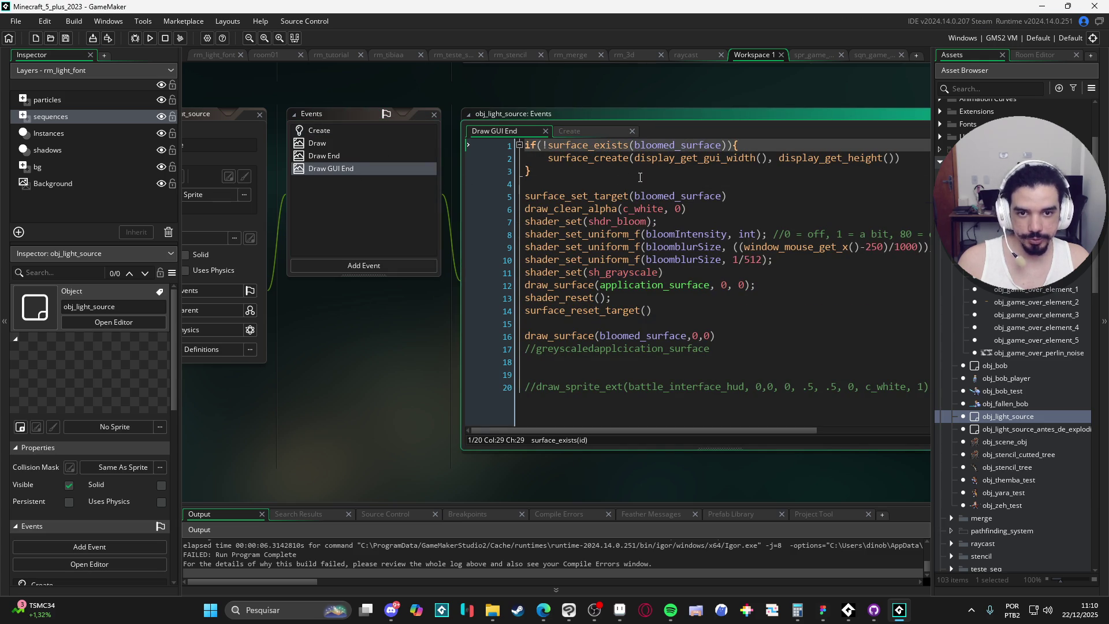
pyautogui.doubleClick(676, 145)
pyautogui.hotkey('ctrl', 'c')
pyautogui.click(547, 158)
pyautogui.hotkey('ctrl', 'v')
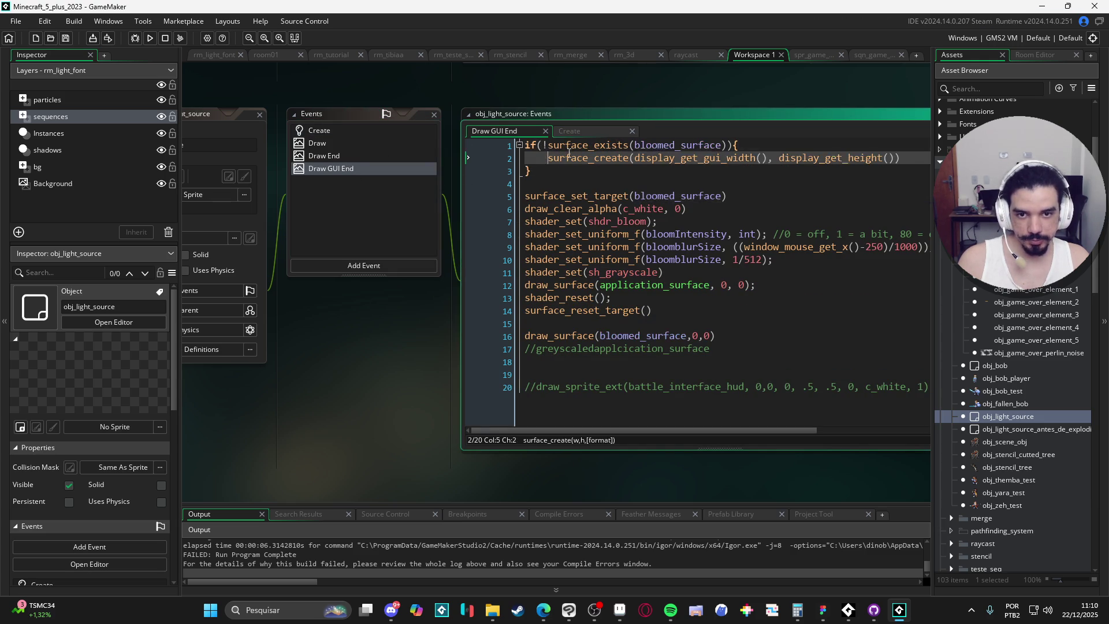
pyautogui.press('F5')
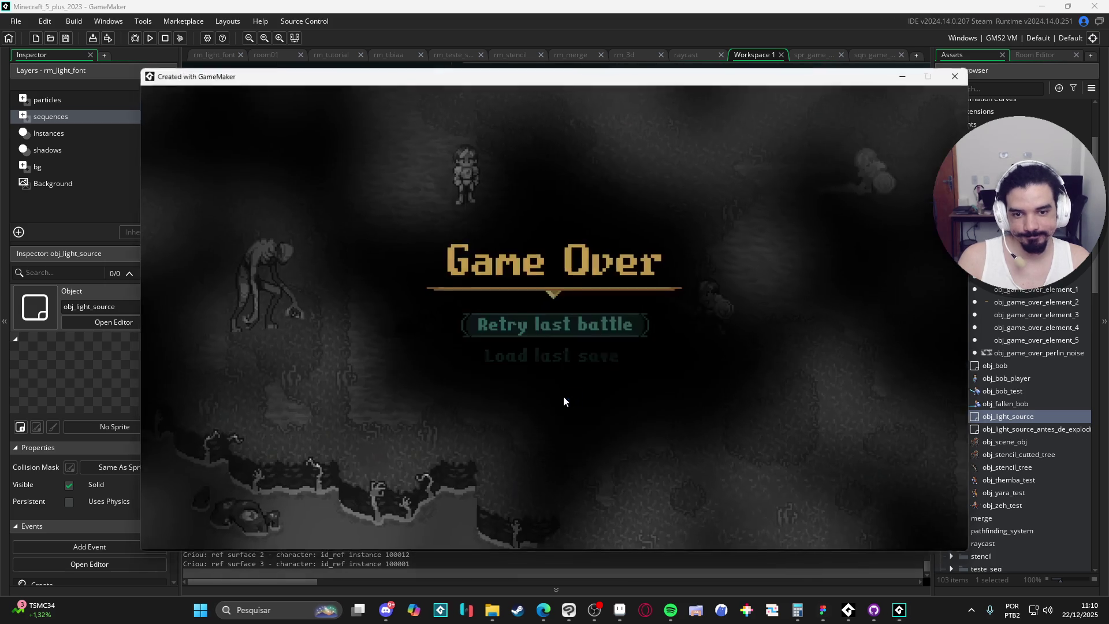
# - Delete the shader_set(sh_grayscale) line from the bloom pass and test-run the game
pyautogui.click(957, 76)
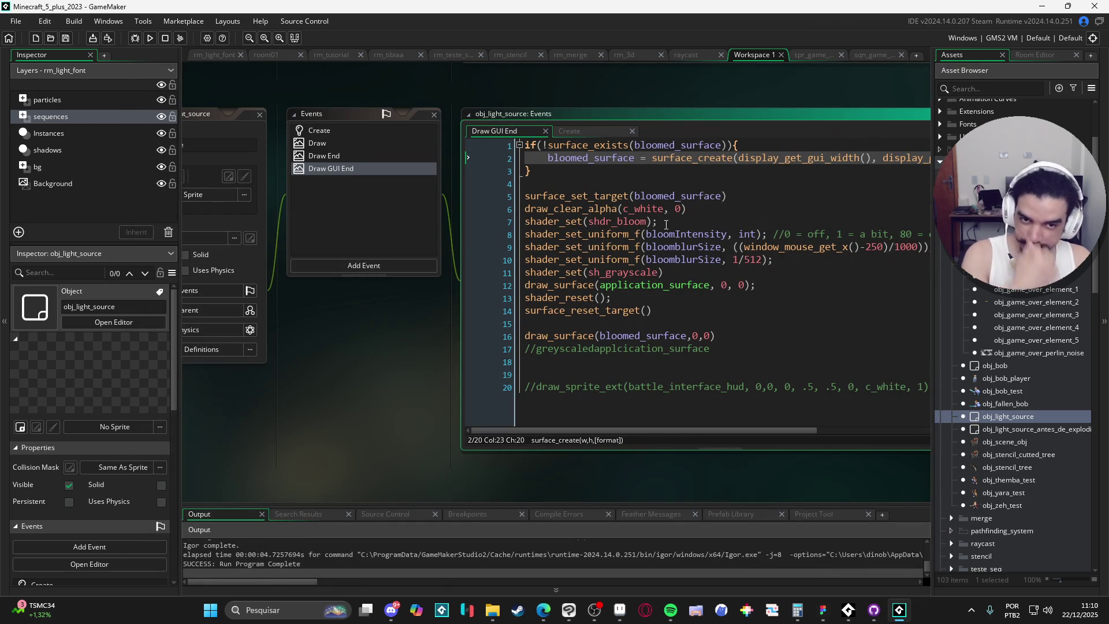
pyautogui.moveTo(663, 272); pyautogui.dragTo(477, 269)
pyautogui.press('BackSpace')
pyautogui.press('BackSpace')
pyautogui.press('F5')
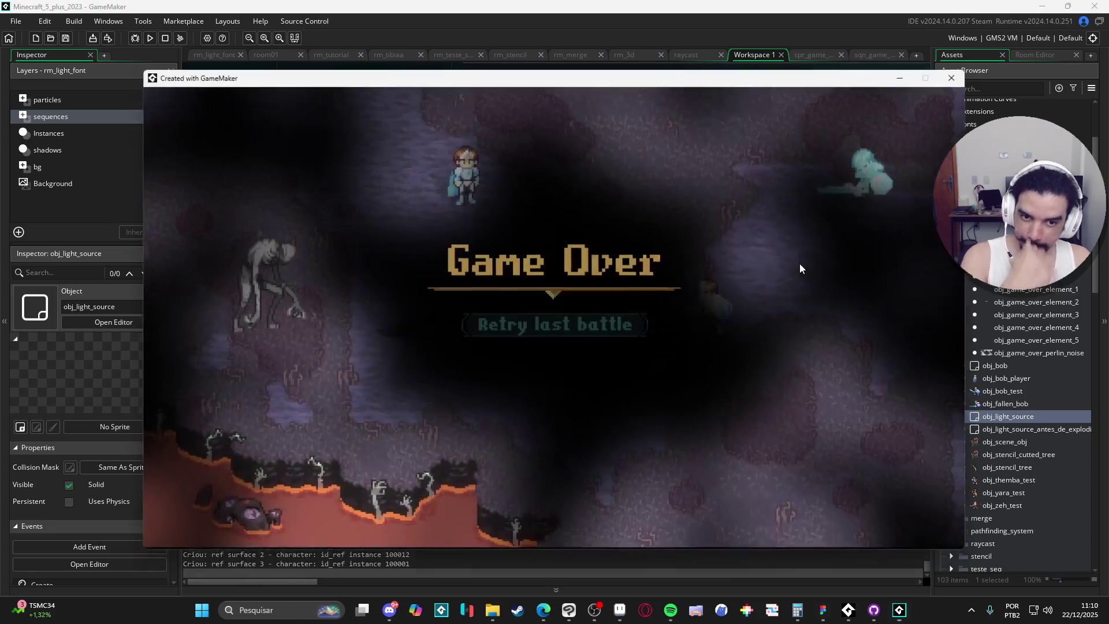
pyautogui.click(957, 75)
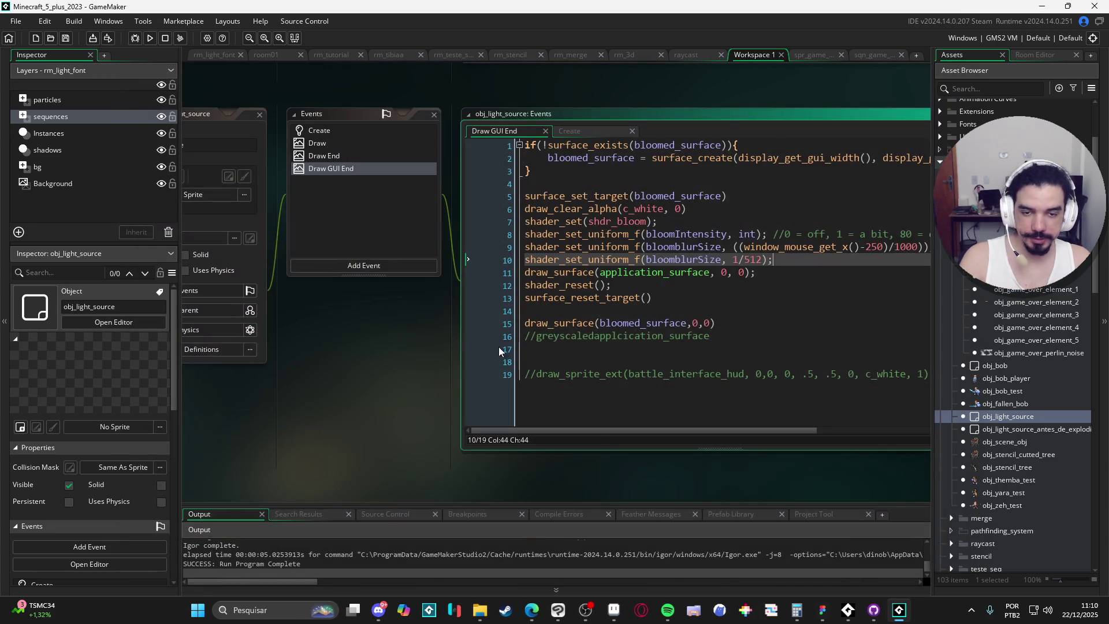
# - Wrap draw_surface(bloomed_surface,0,0) between shader_set(sh_grayscale) and shader_reset(), then run the game
pyautogui.click(665, 307)
pyautogui.press('Return')
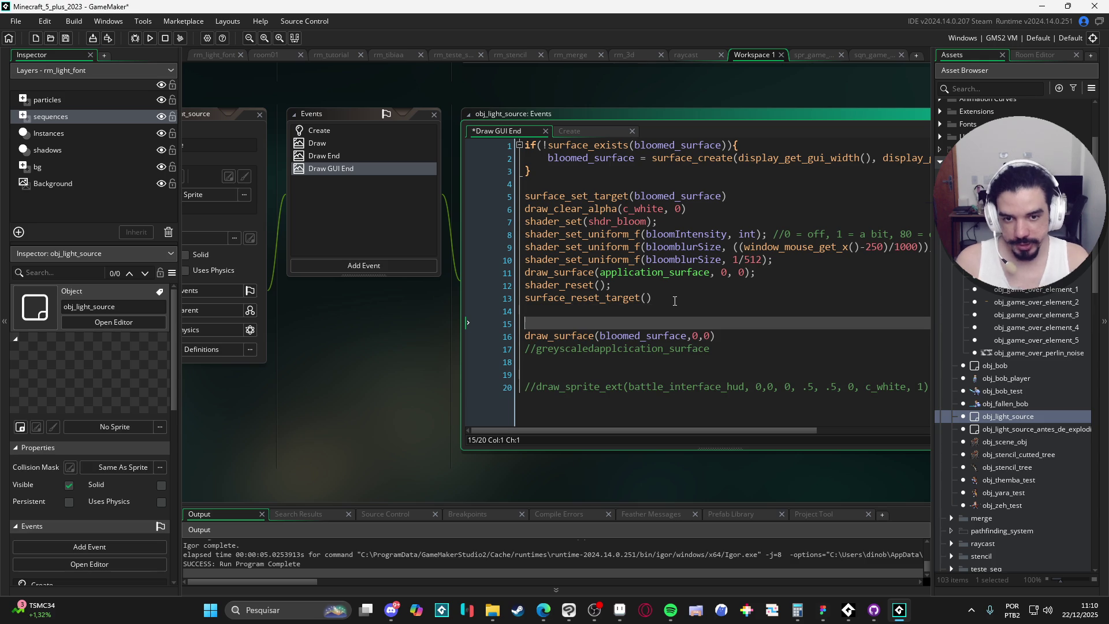
pyautogui.write('shader_set(')
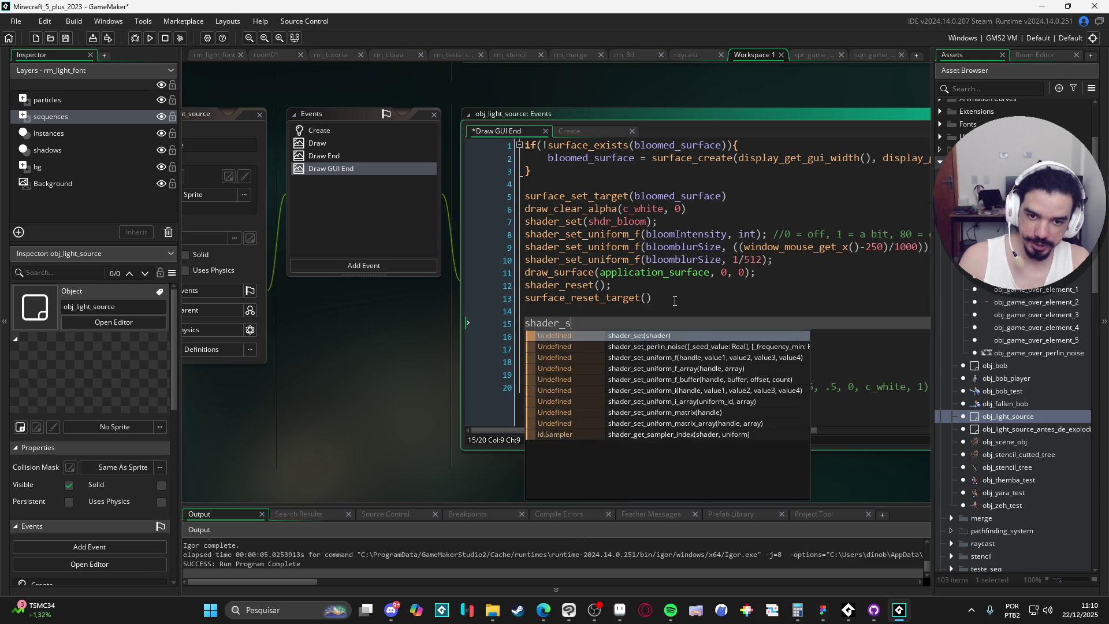
pyautogui.write('sh_')
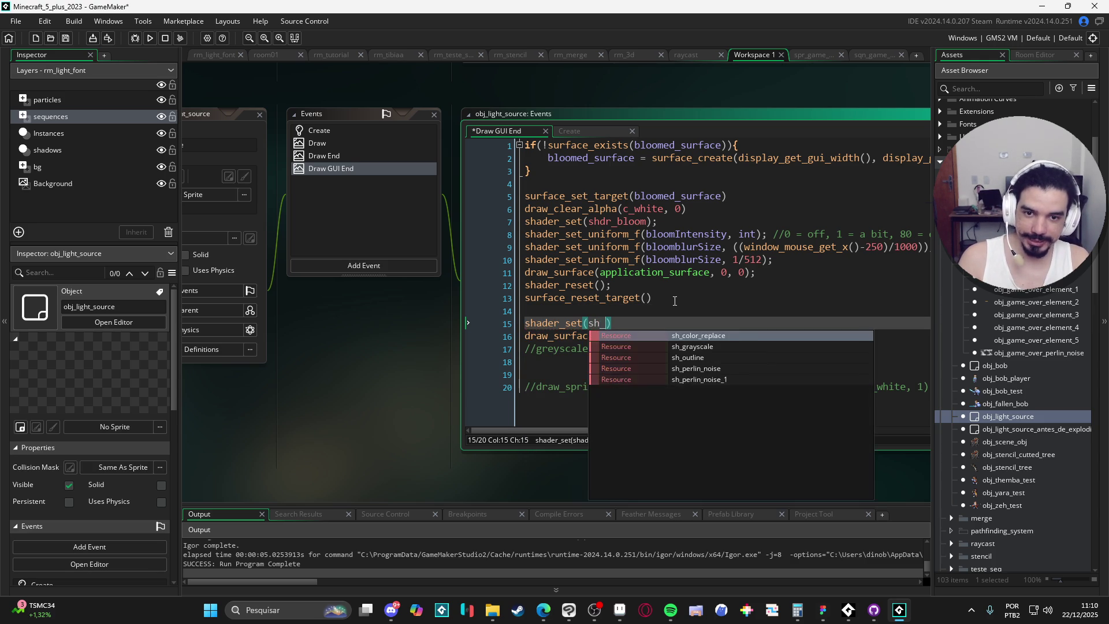
pyautogui.write('g')
pyautogui.press('Return')
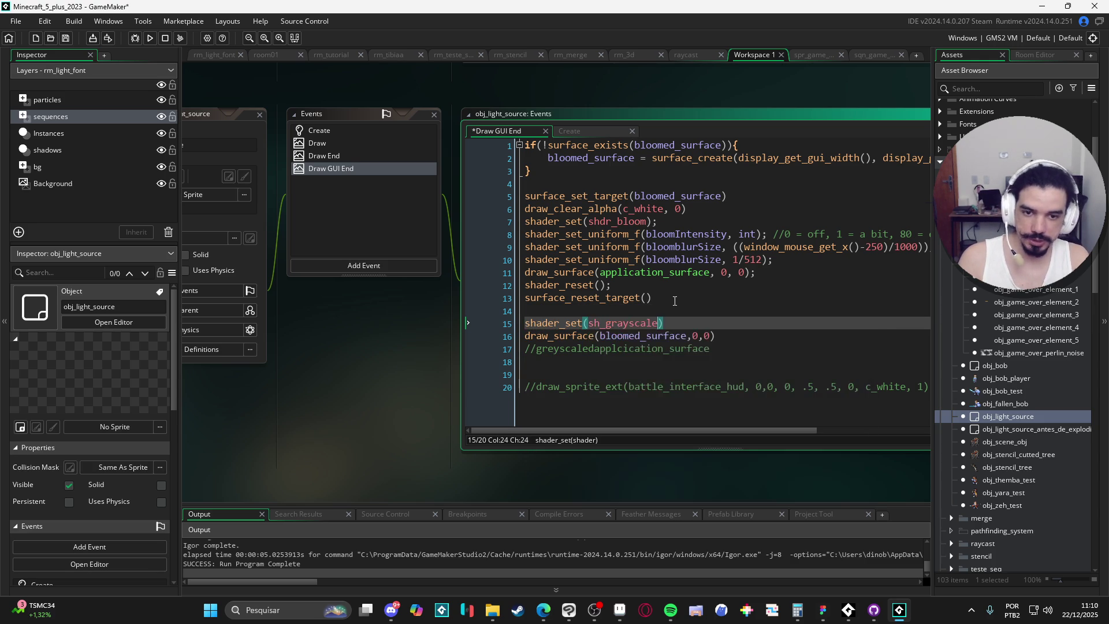
pyautogui.click(621, 286)
pyautogui.click(774, 335)
pyautogui.press('Return')
pyautogui.write('shader_reset();')
pyautogui.press('F5')
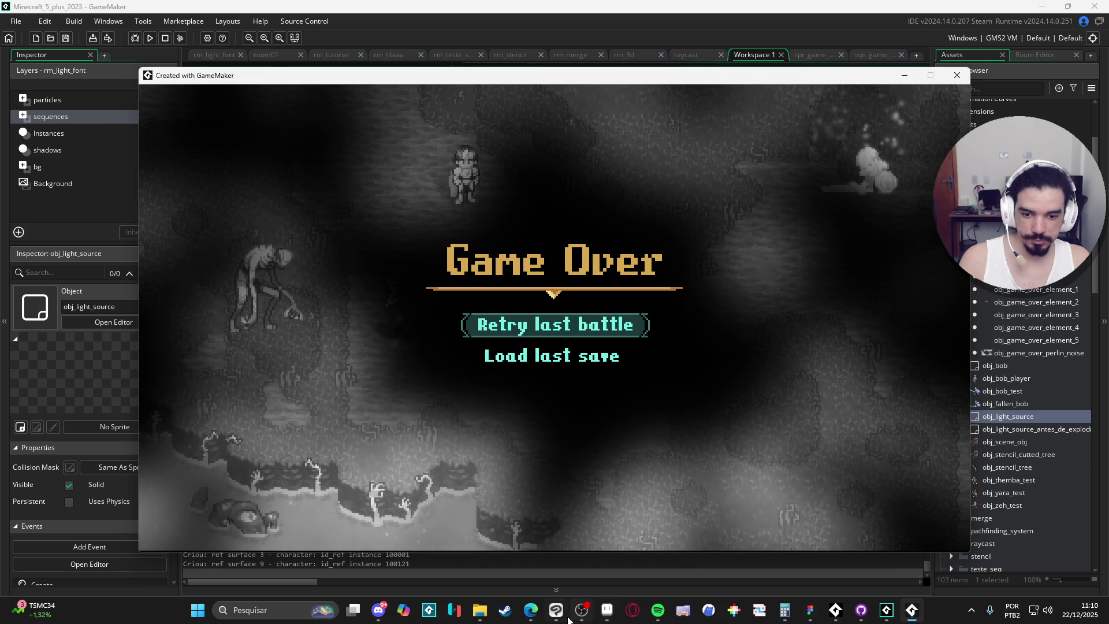
# - Check the Game Over interface_mockup in Aseprite, then switch to the perlin noise image in Clip Studio Paint
pyautogui.click(607, 612)
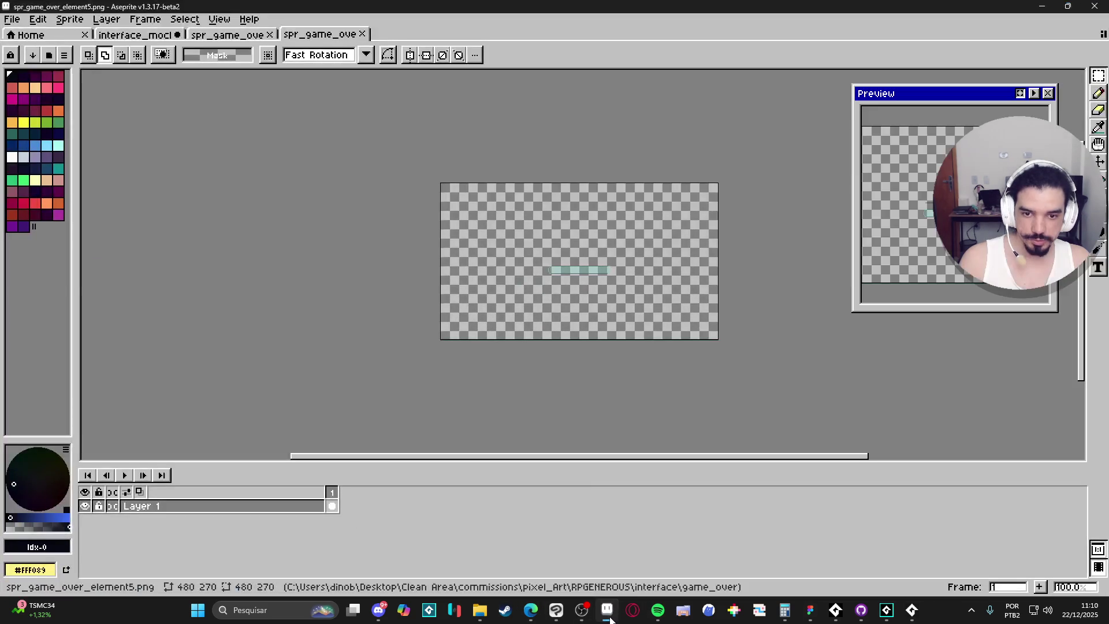
pyautogui.click(149, 35)
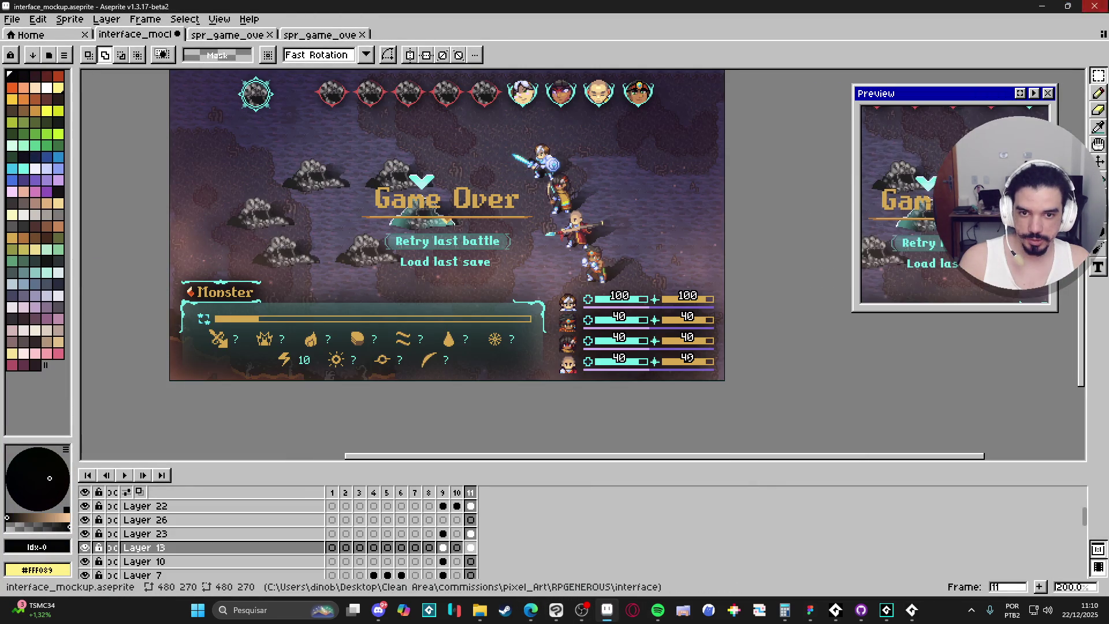
pyautogui.click(607, 612)
pyautogui.click(556, 611)
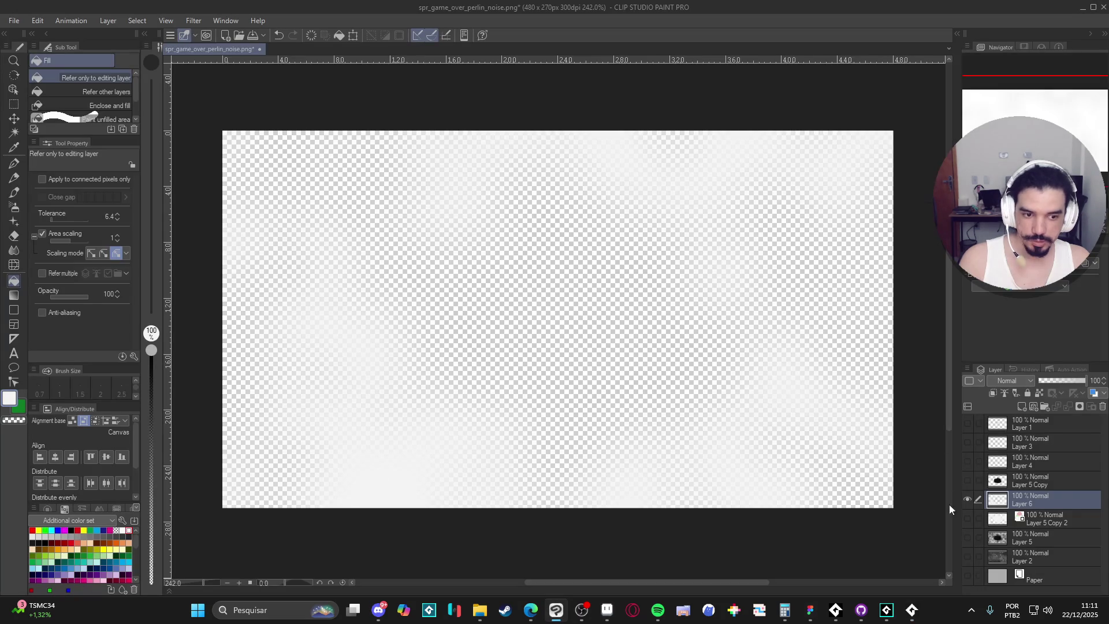
# - Show Layers 2 and 5, set Layer 5 to Multiply, and show Layers 4, 3 and 1
pyautogui.click(968, 556)
pyautogui.click(967, 538)
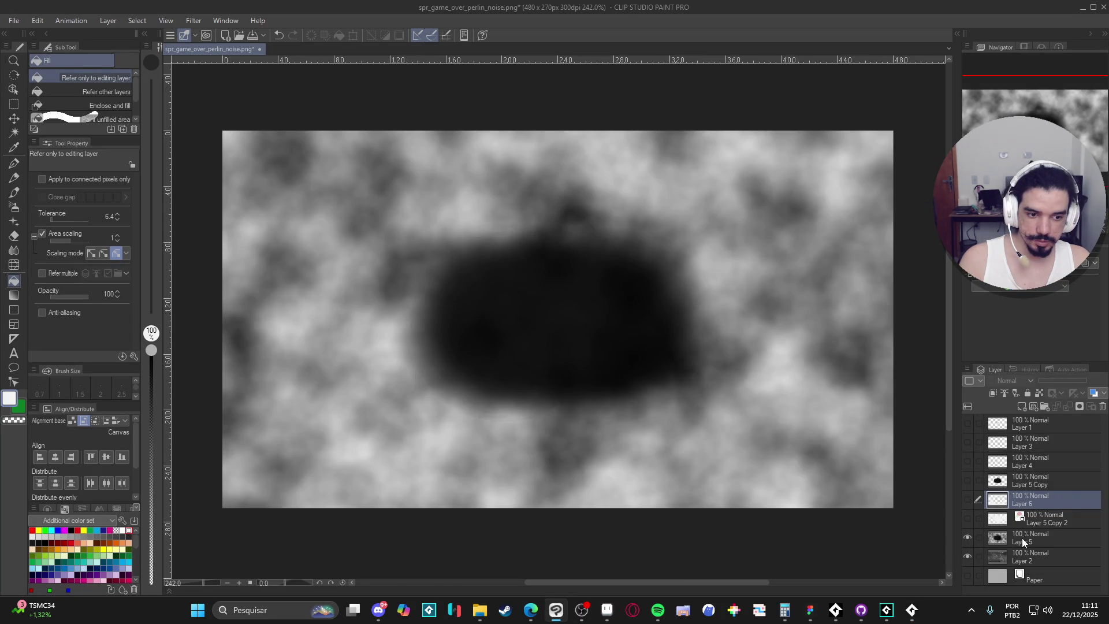
pyautogui.click(1021, 538)
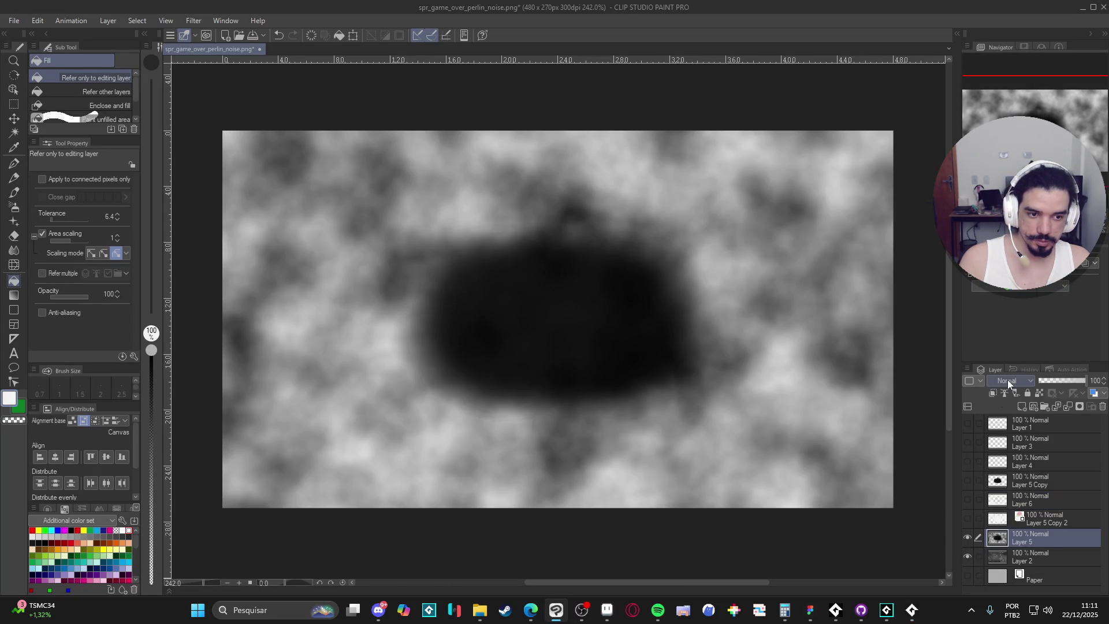
pyautogui.click(1007, 380)
pyautogui.click(1016, 93)
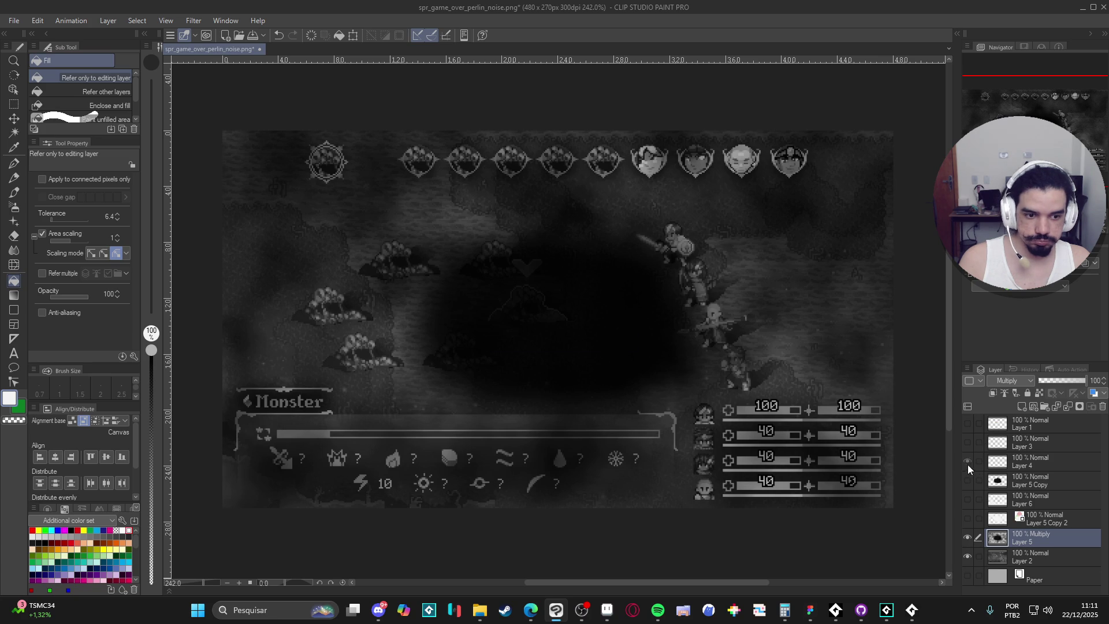
pyautogui.moveTo(968, 464); pyautogui.dragTo(970, 424)
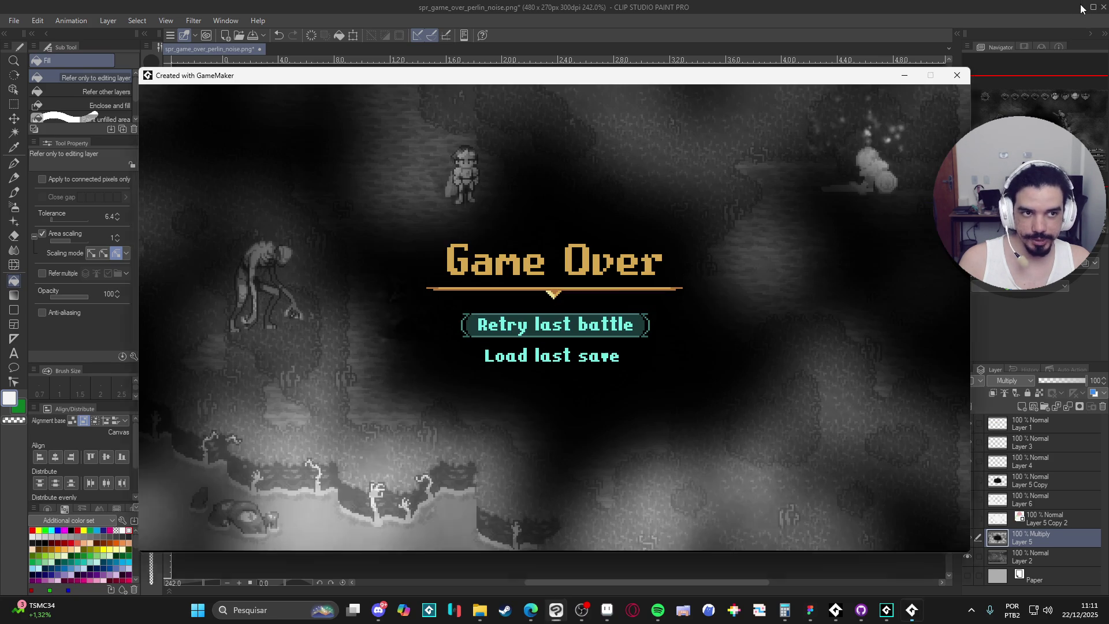
pyautogui.click(1082, 8)
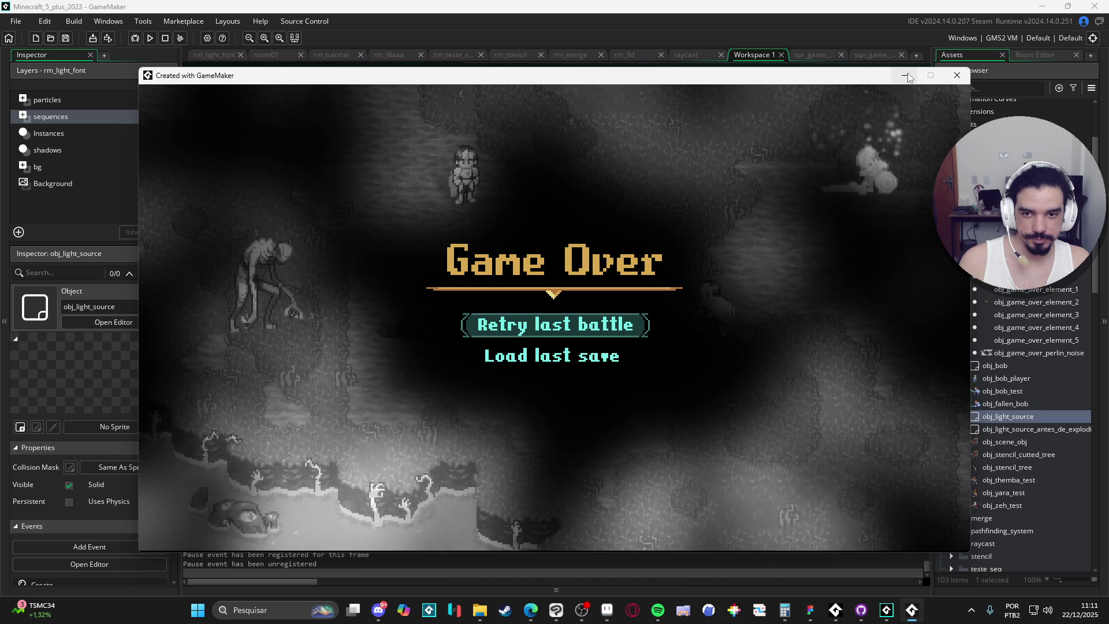
# - Close the game and start a gpu_set_blendmode(bm_ line after shader_set(sh_grayscale)
pyautogui.click(957, 75)
pyautogui.click(721, 323)
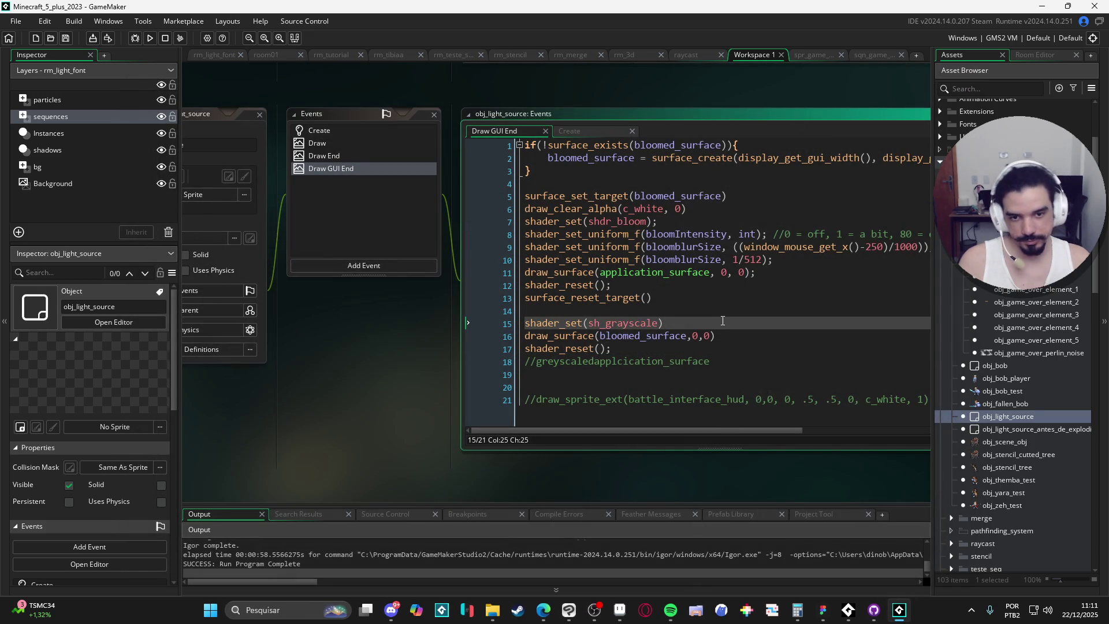
pyautogui.press('Return')
pyautogui.write('gpu_set_bl')
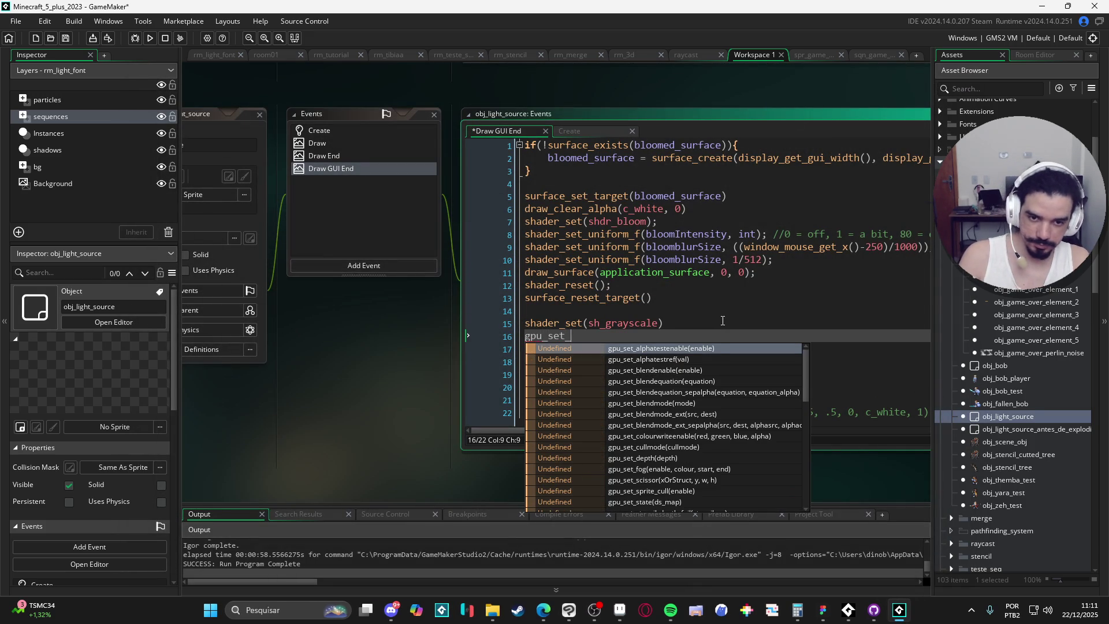
pyautogui.press('Down')
pyautogui.press('Down')
pyautogui.press('Down')
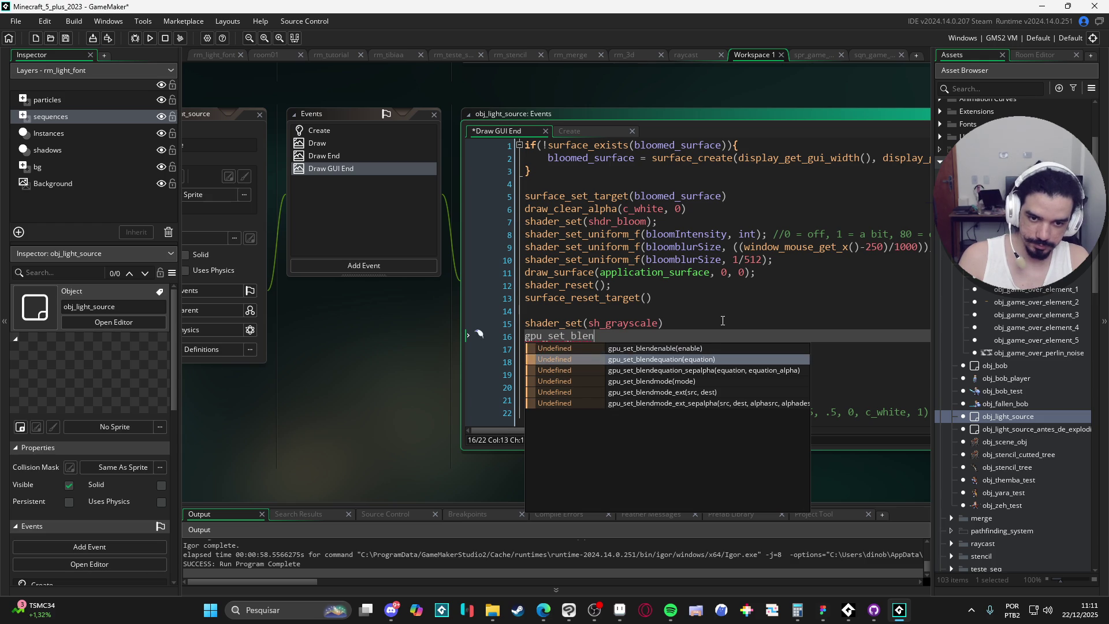
pyautogui.press('Return')
pyautogui.write('bm_')
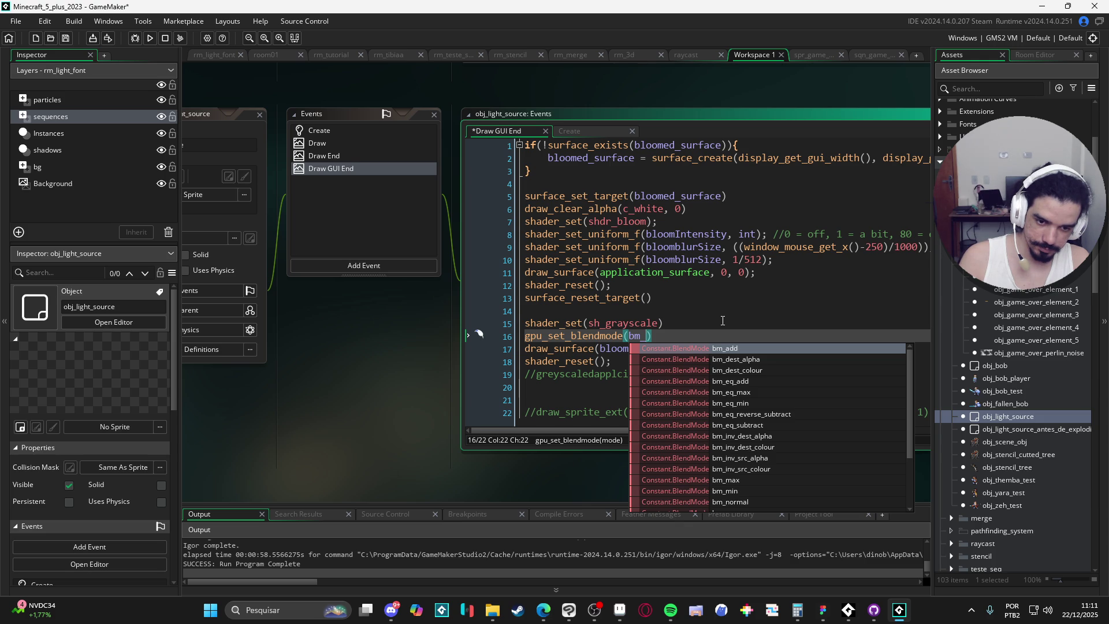
# - Delete the unfinished blendmode line and open the sh_grayscale shader's code
pyautogui.scroll(-3, 733, 399)
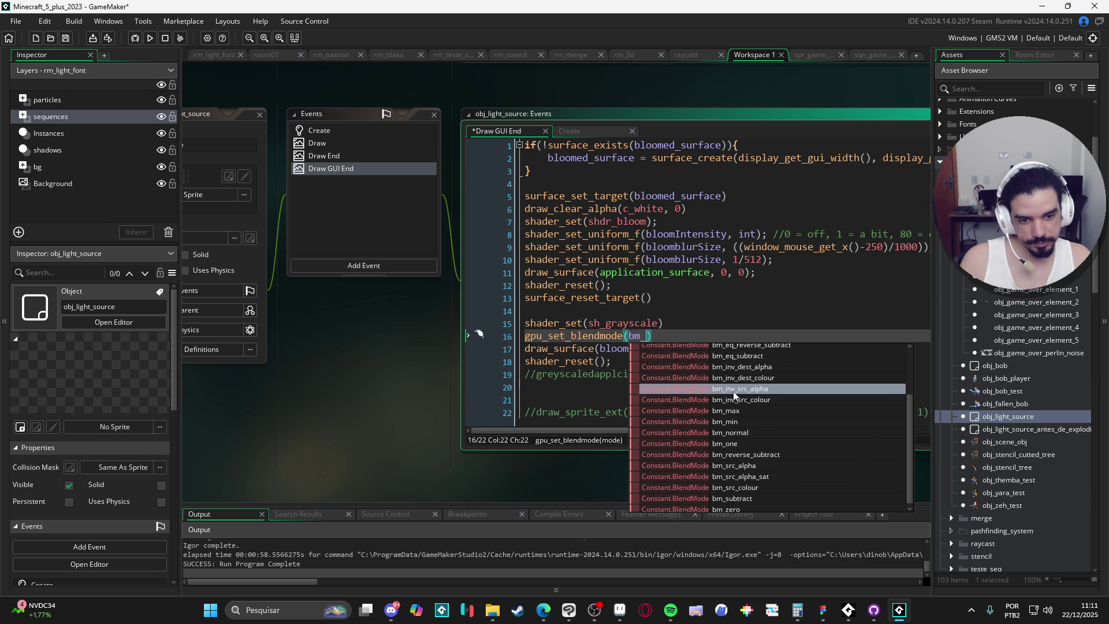
pyautogui.scroll(-1, 729, 393)
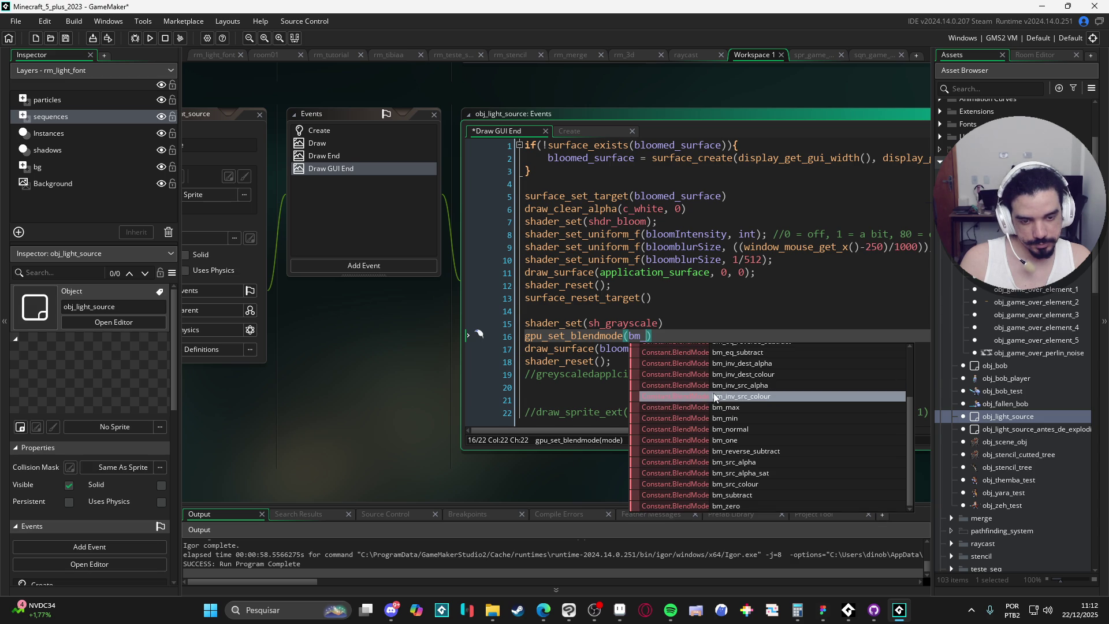
pyautogui.click(664, 323)
pyautogui.hotkey('shift', 'Down')
pyautogui.press('Delete')
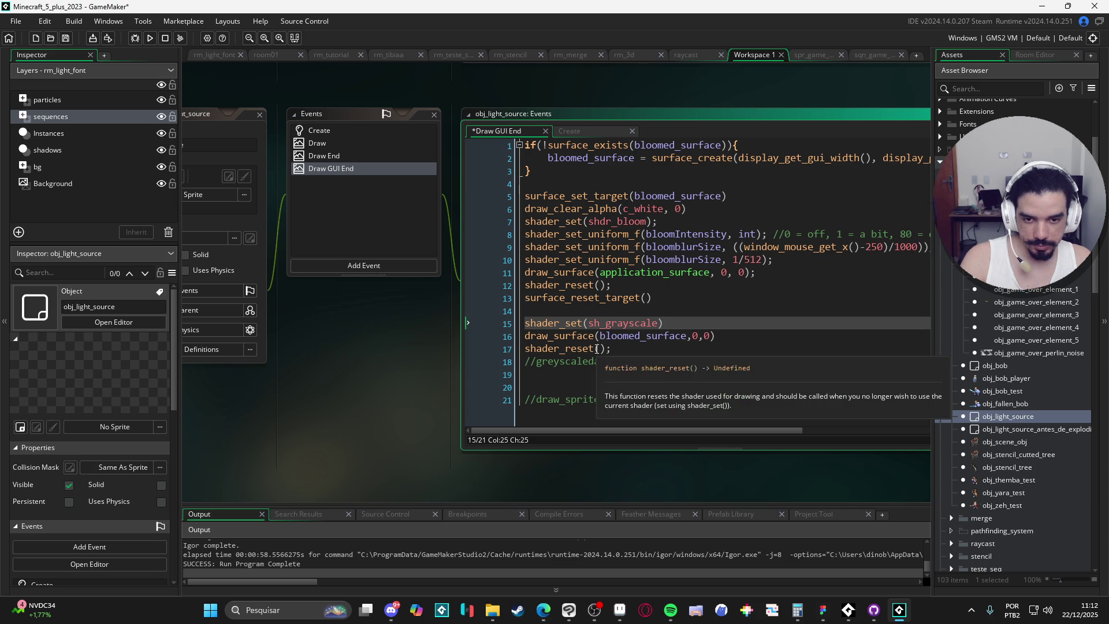
pyautogui.middleClick(593, 324)
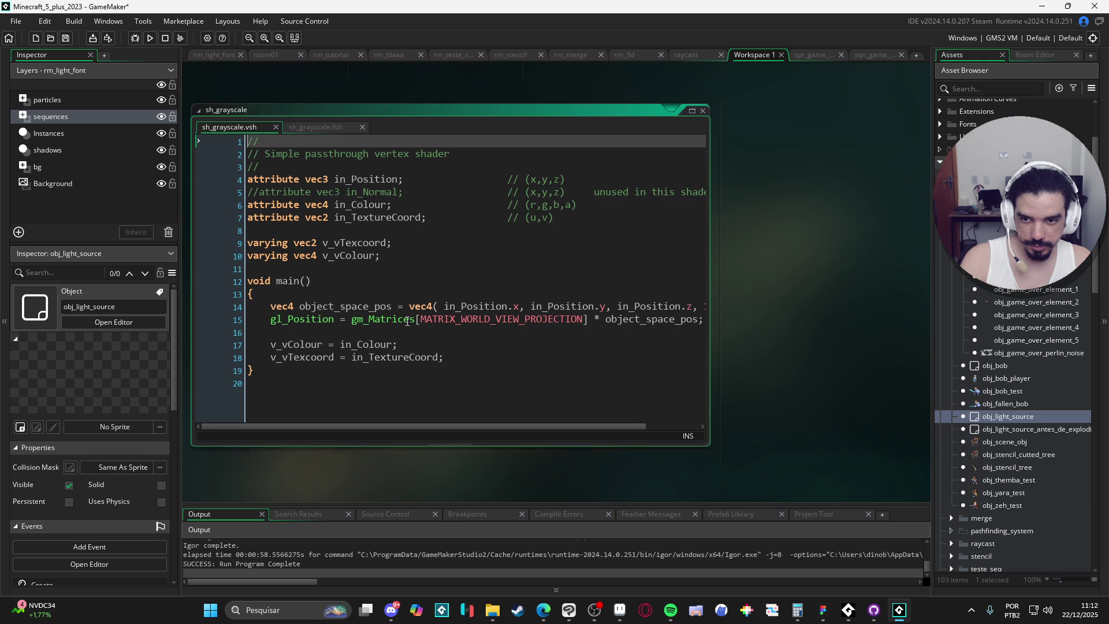
# - In sh_grayscale.fsh, test a * 0.0 multiplier on the gray line, then remove it
pyautogui.click(316, 127)
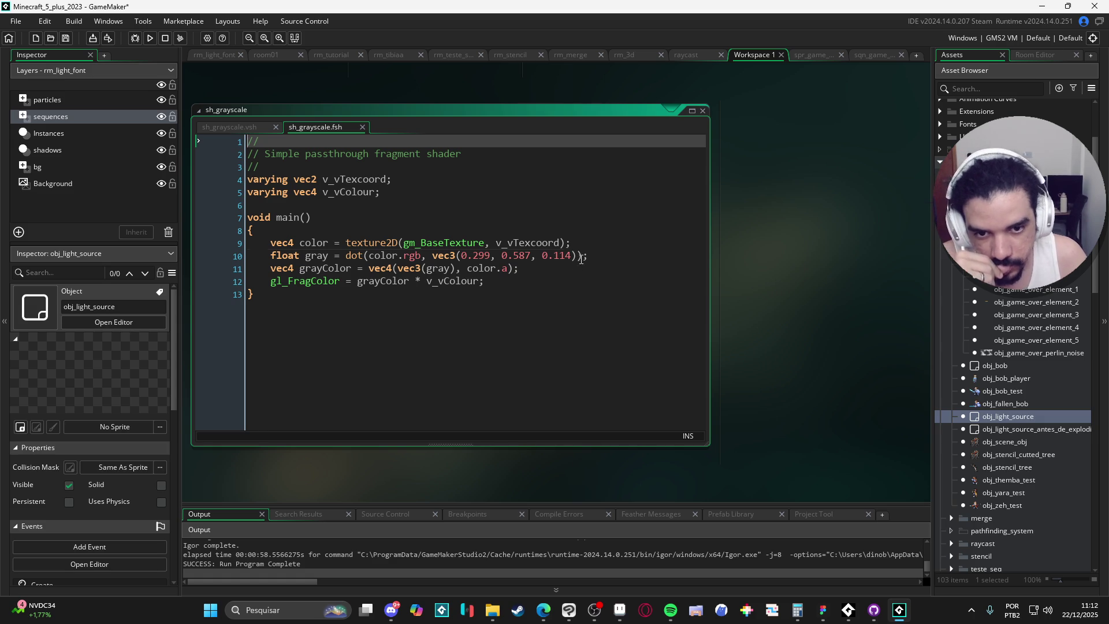
pyautogui.click(648, 255)
pyautogui.write('* 0')
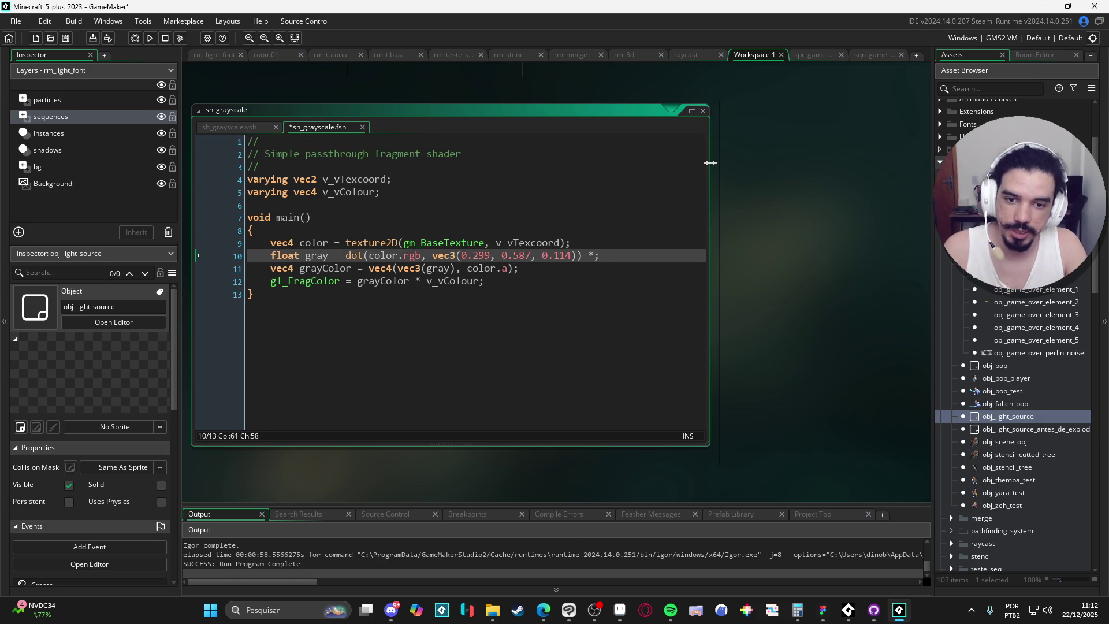
pyautogui.write('.0')
pyautogui.press('F5')
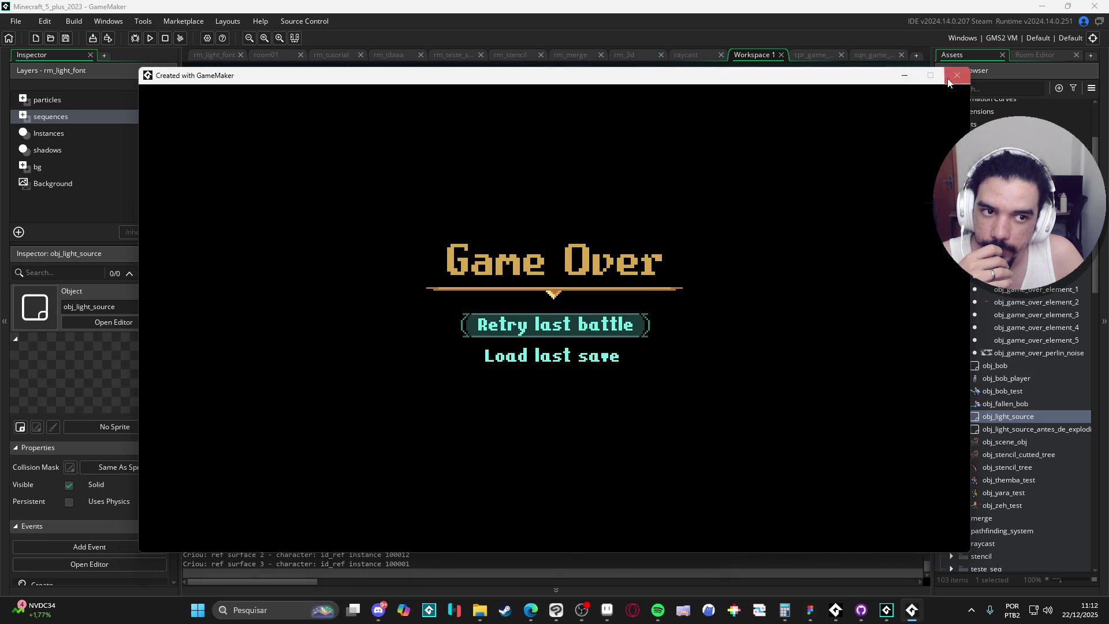
pyautogui.click(956, 76)
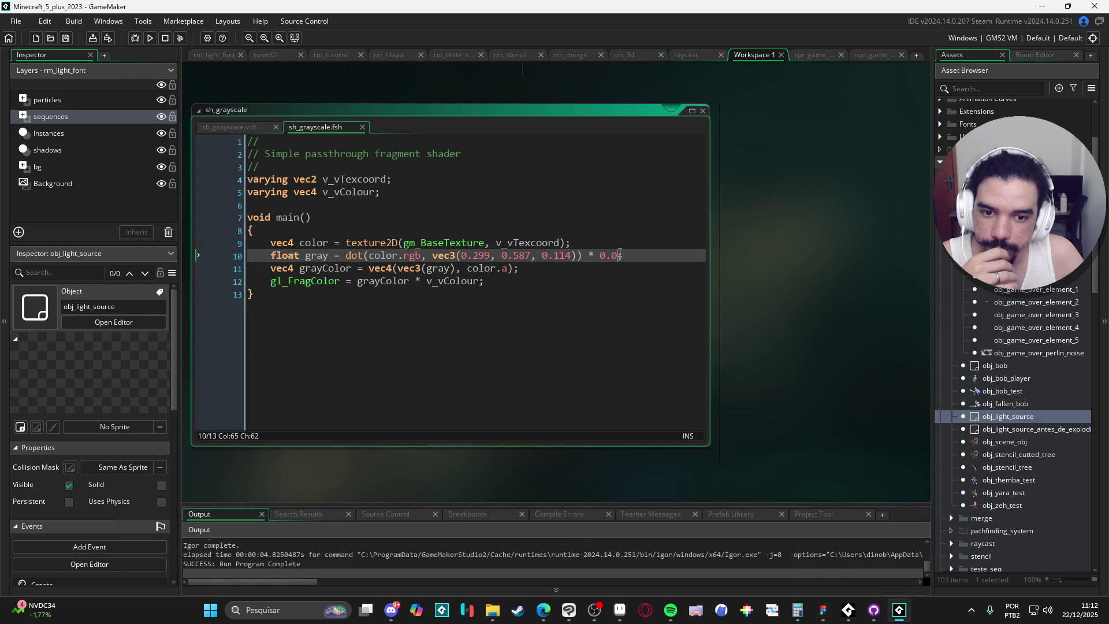
pyautogui.write('1')
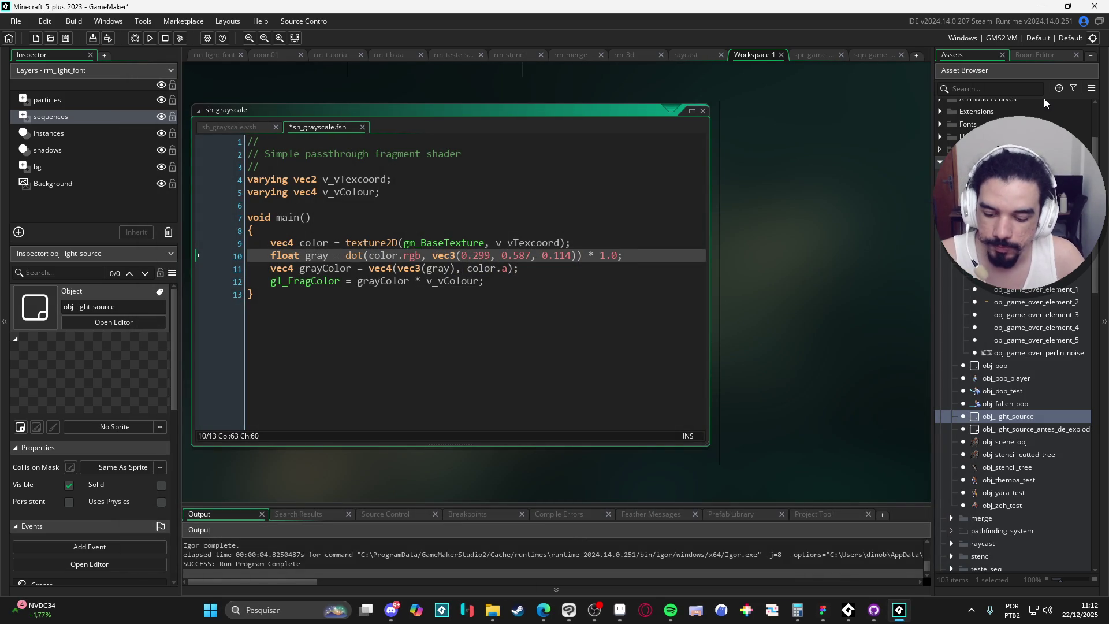
pyautogui.press('Right')
pyautogui.press('Right')
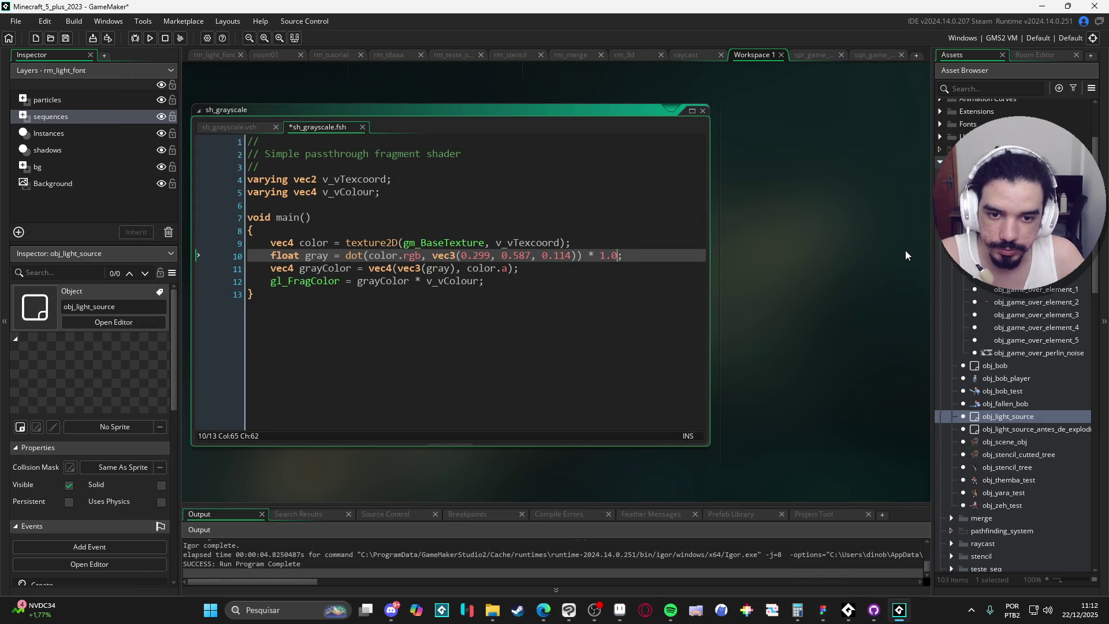
pyautogui.press('BackSpace')
pyautogui.press('BackSpace')
pyautogui.press('BackSpace')
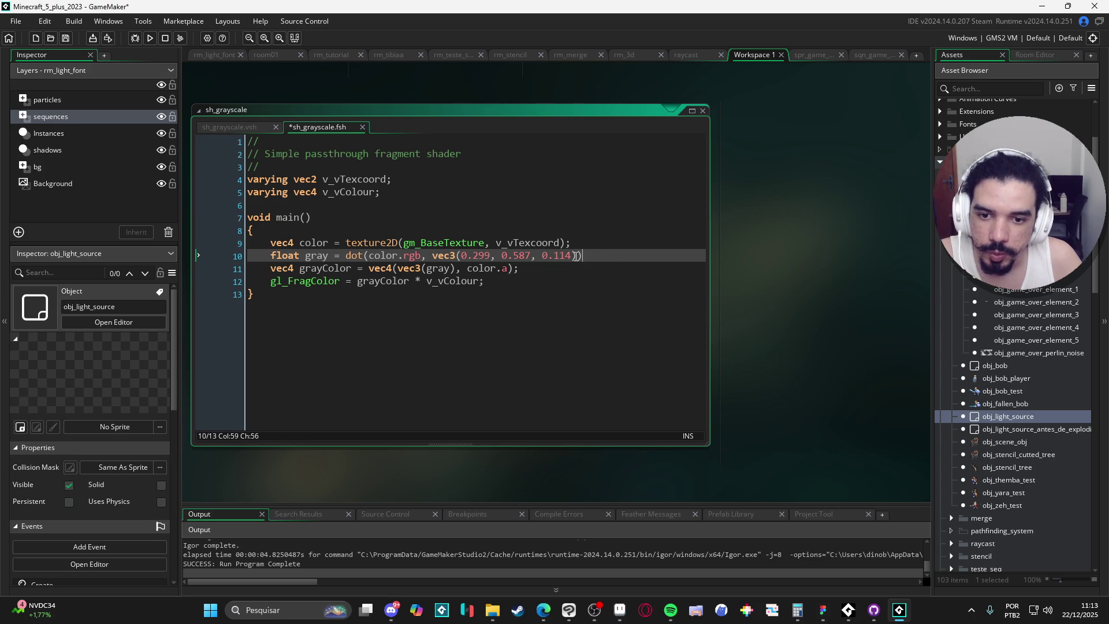
# - Test a * 0.0 multiplier on line 10 with a rebuild, then delete it
pyautogui.click(575, 255)
pyautogui.write('* 0')
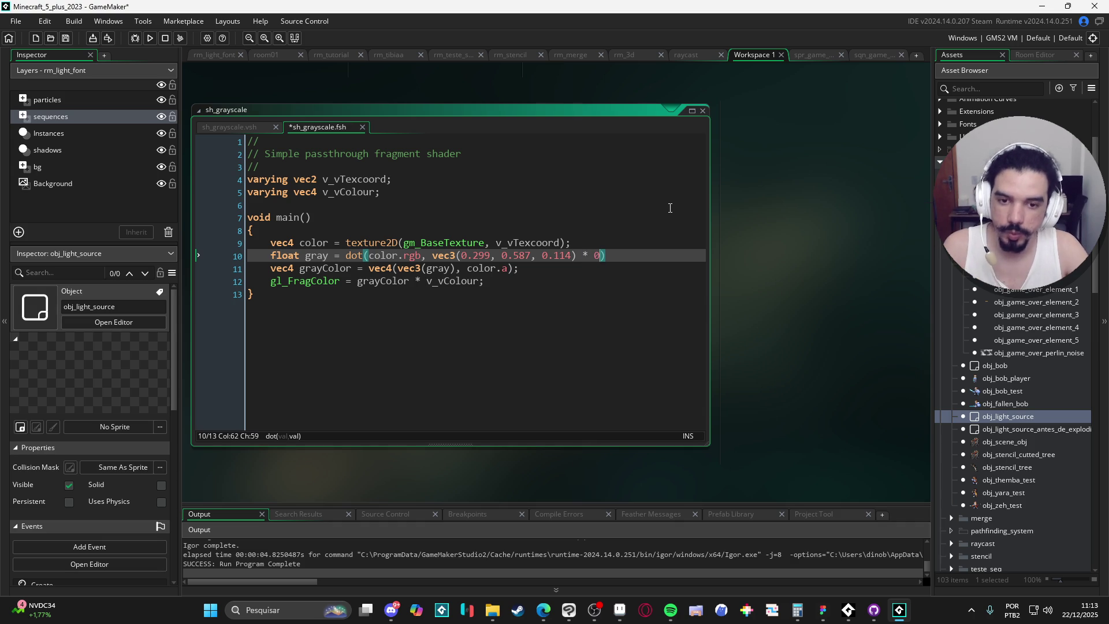
pyautogui.write('.0')
pyautogui.press('F5')
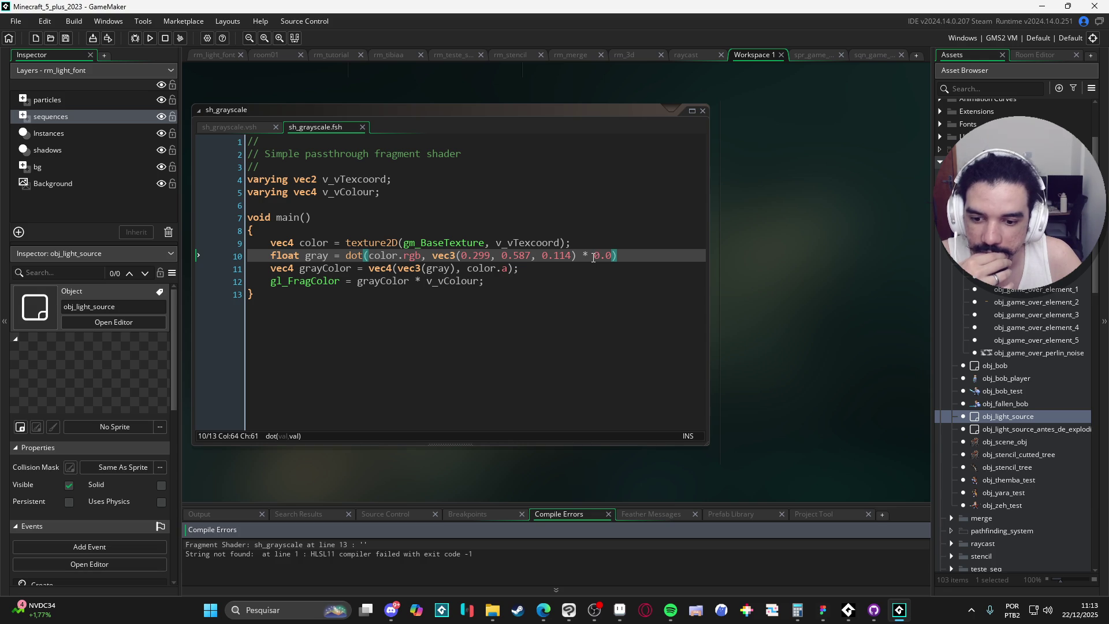
pyautogui.moveTo(614, 256); pyautogui.dragTo(577, 255)
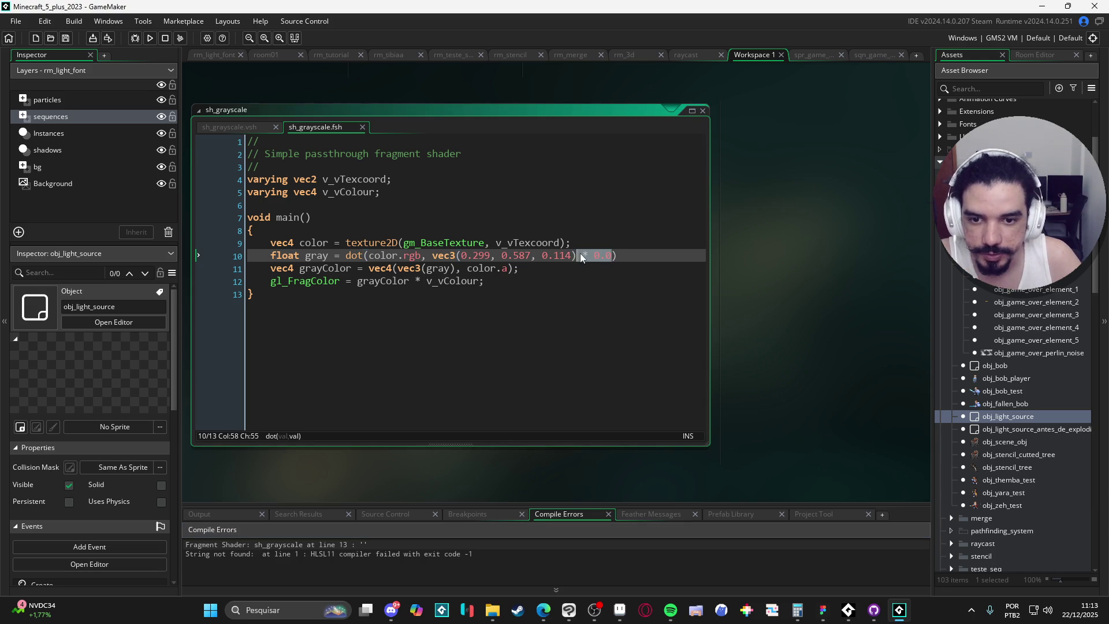
pyautogui.press('BackSpace')
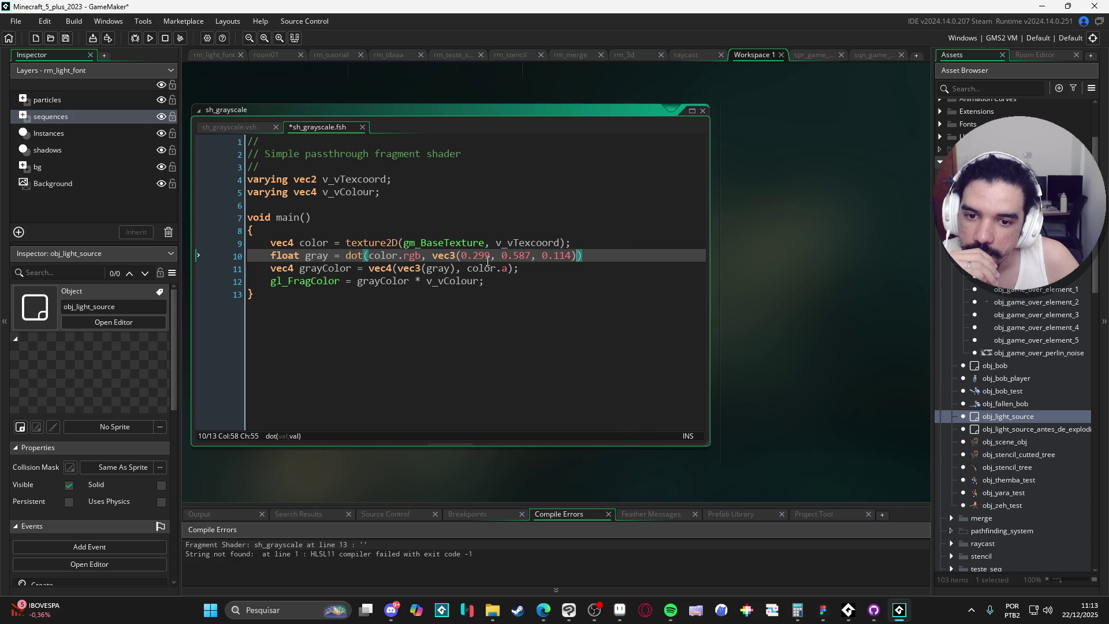
# - Duplicate line 10, comment out the original with //, and start zeroing the copy's weights
pyautogui.click(258, 256)
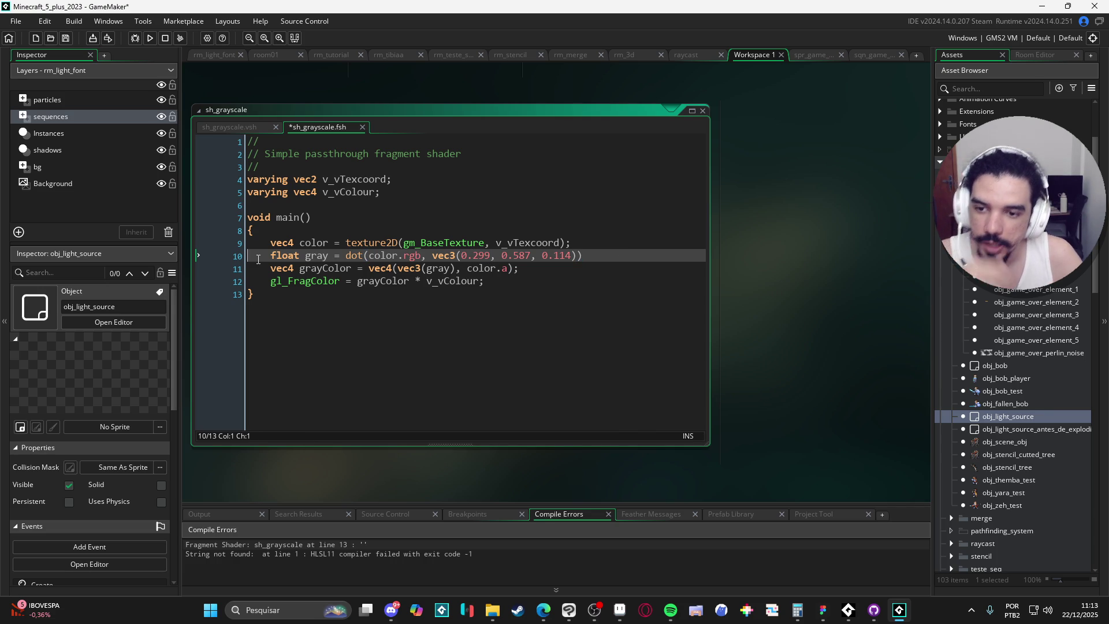
pyautogui.hotkey('ctrl', 'd')
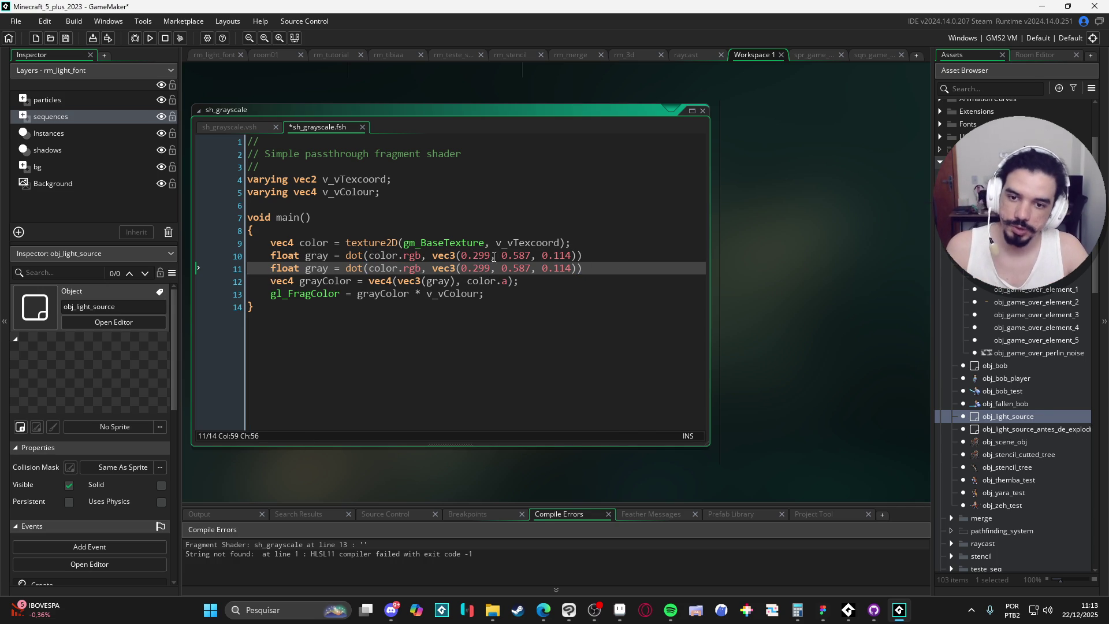
pyautogui.click(270, 257)
pyautogui.write('//')
pyautogui.click(482, 268)
pyautogui.write('0')
pyautogui.moveTo(509, 268)
pyautogui.mouseDown()
pyautogui.moveTo(481, 276)
pyautogui.moveTo(500, 273)
pyautogui.mouseUp()
pyautogui.write('0, 0')
pyautogui.press('F5')
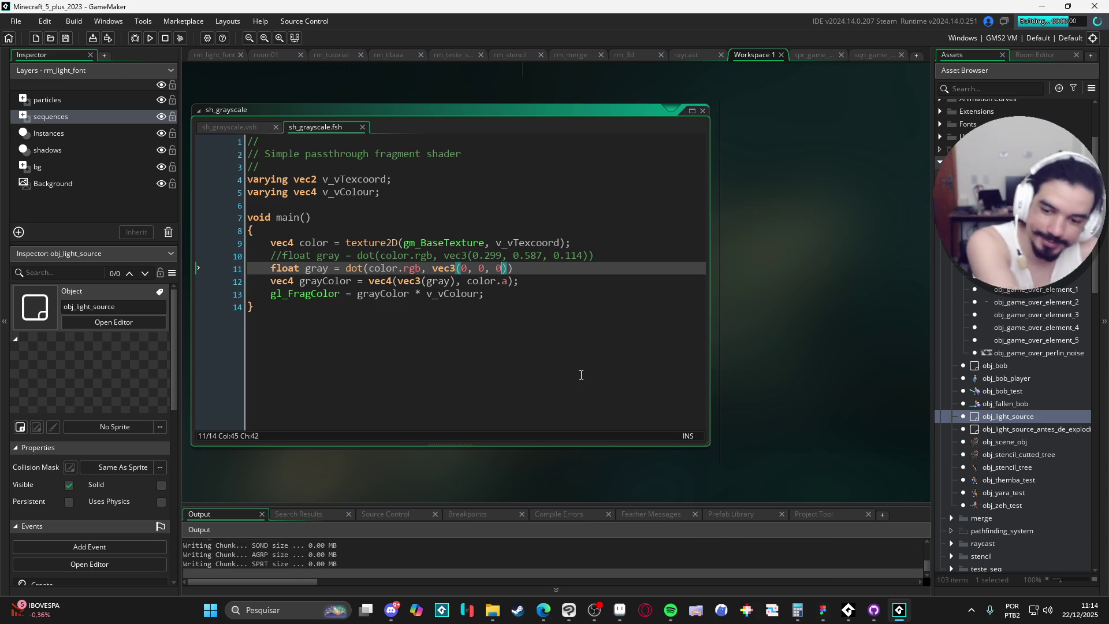
# - Complete vec3(0.0, 0.0, 0.0), add the closing semicolon, and run the game
pyautogui.click(468, 268)
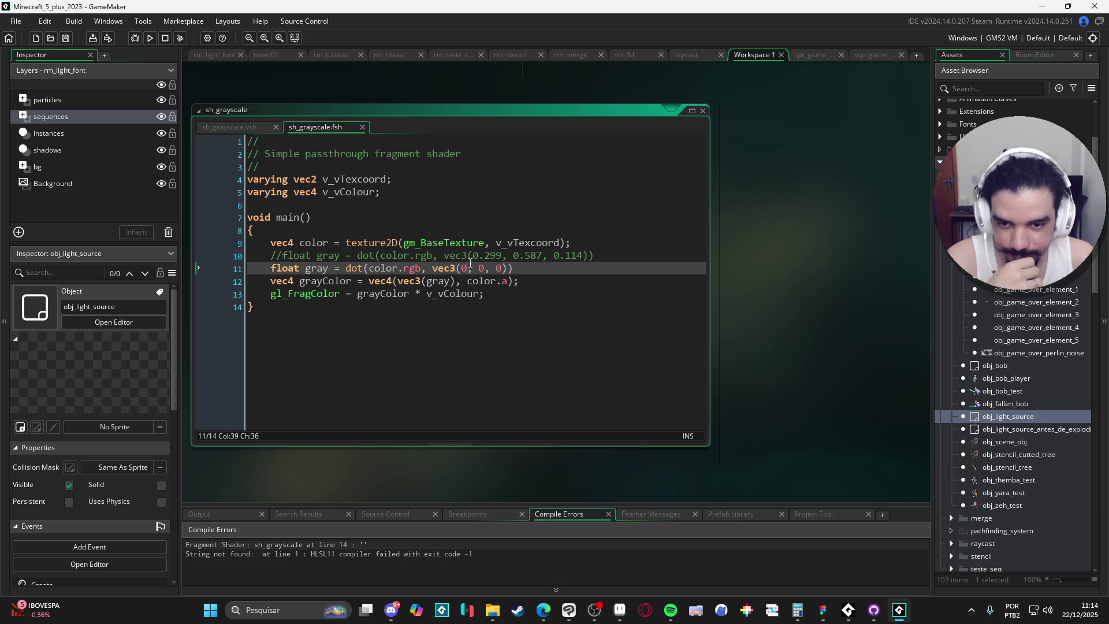
pyautogui.write('.0, 0.0')
pyautogui.press('Right')
pyautogui.press('Right')
pyautogui.press('Right')
pyautogui.write('.0')
pyautogui.press('F5')
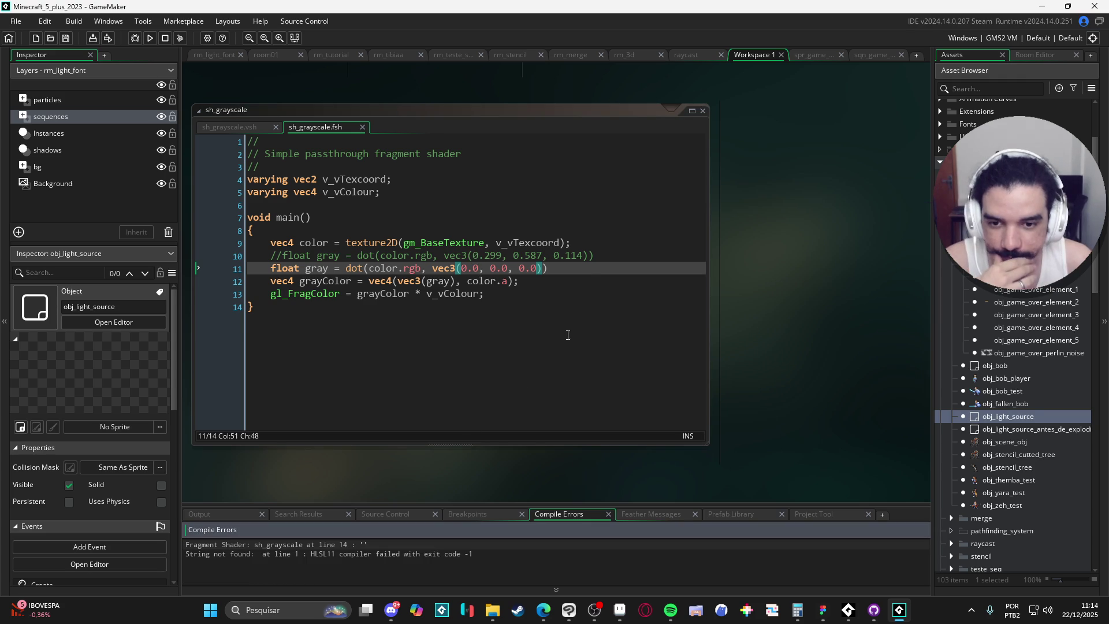
pyautogui.click(580, 271)
pyautogui.write(';')
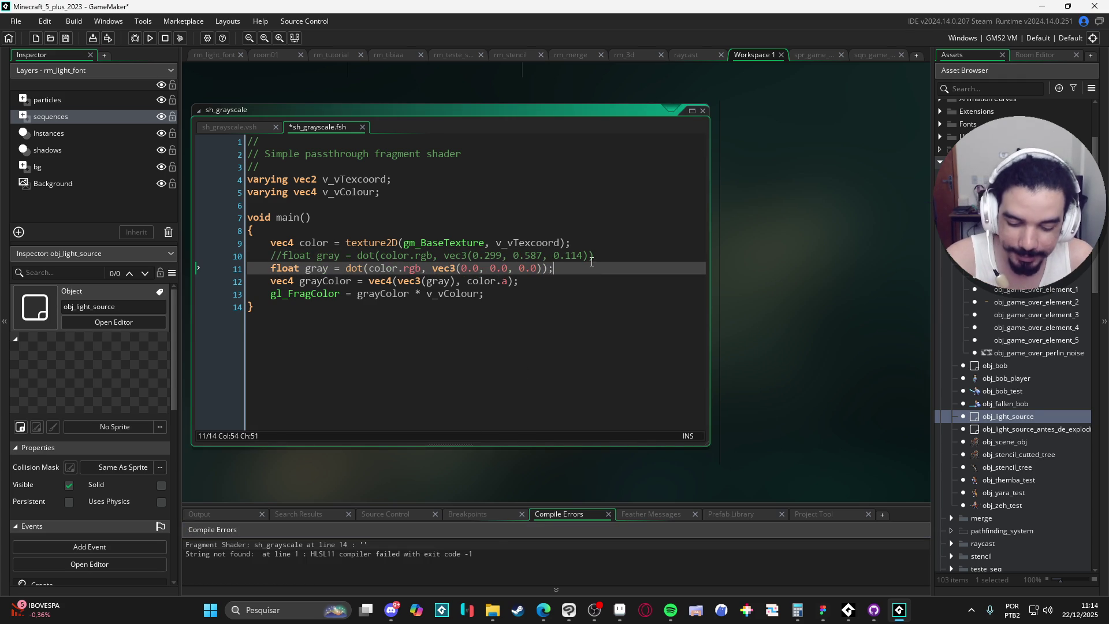
pyautogui.press('F5')
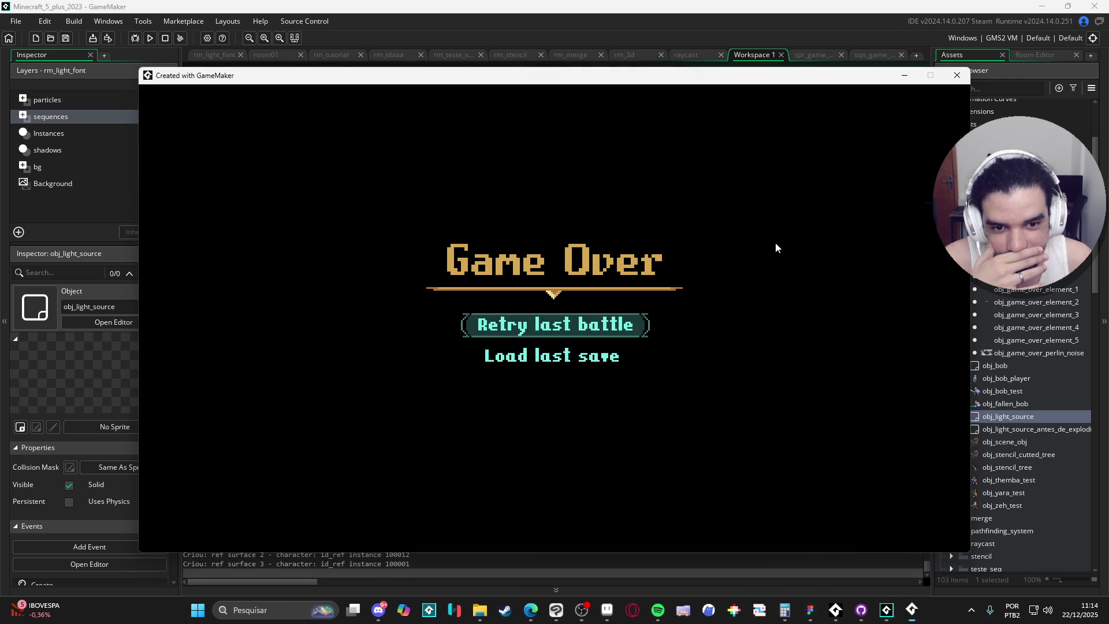
# - Change the line 11 gray weights to vec3(1.0, 1.0, 1.0) and test-run the washed-out Game Over screen
pyautogui.click(956, 75)
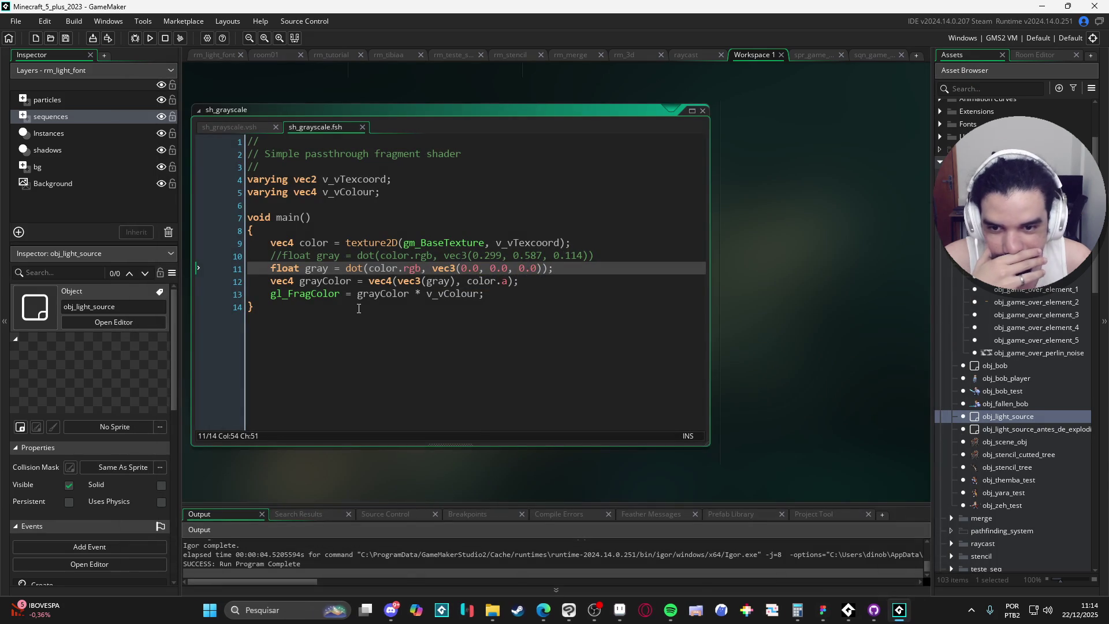
pyautogui.click(458, 268)
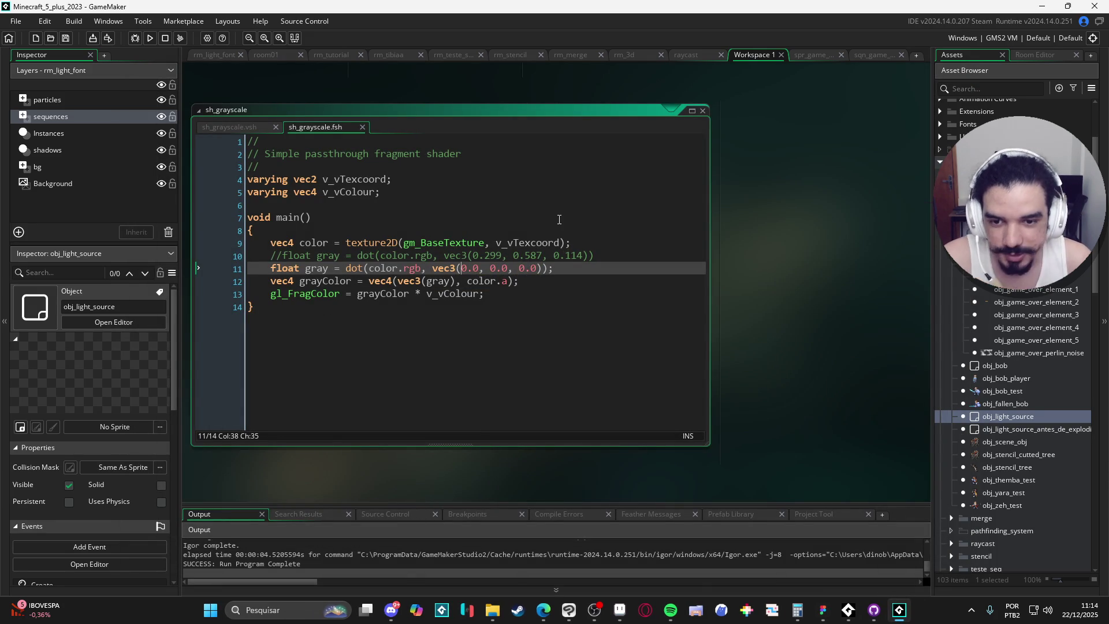
pyautogui.press('Delete')
pyautogui.write('1')
pyautogui.press('Right')
pyautogui.press('Right')
pyautogui.press('Right')
pyautogui.press('Right')
pyautogui.press('Delete')
pyautogui.write('1')
pyautogui.press('Right')
pyautogui.press('Right')
pyautogui.press('Right')
pyautogui.press('Delete')
pyautogui.write('1')
pyautogui.press('F5')
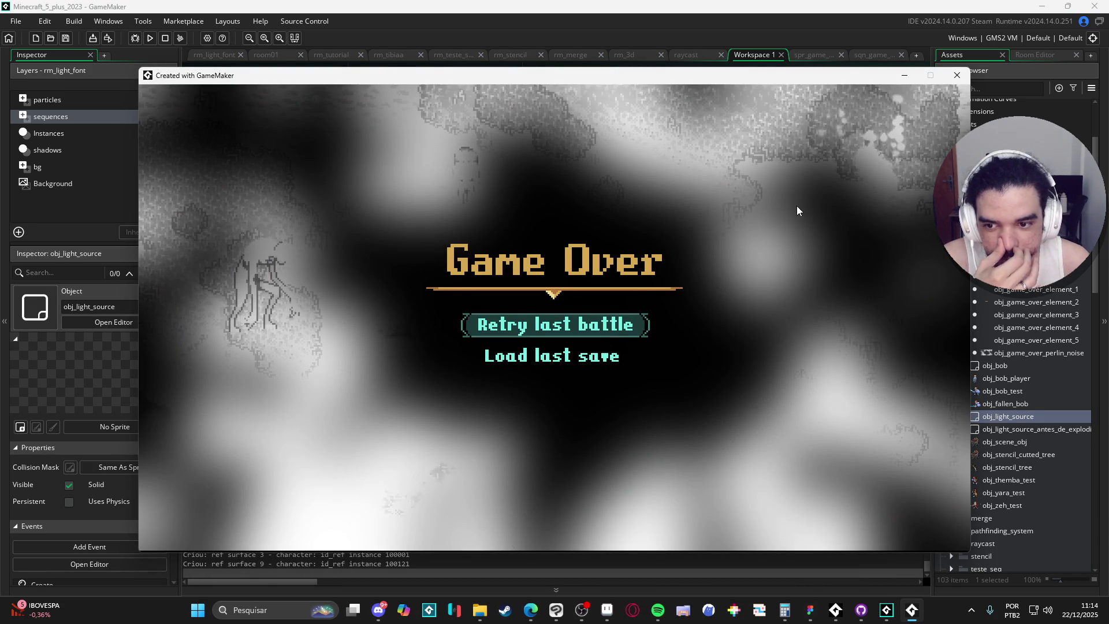
pyautogui.click(956, 75)
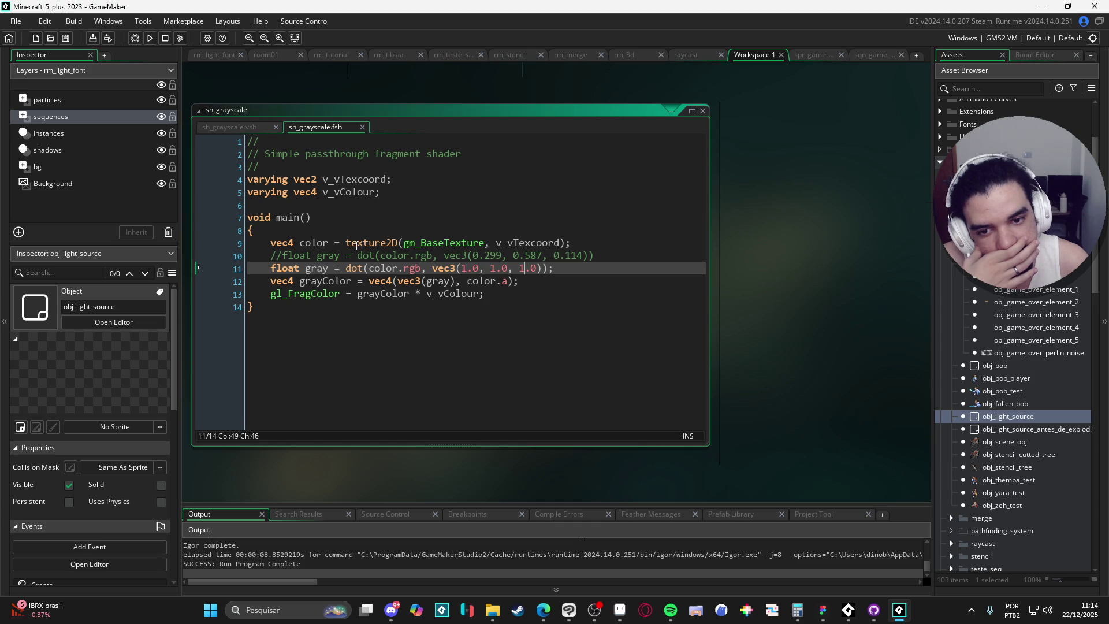
# - Test the gray line with alpha multipliers of 5.0 and then 0.0
pyautogui.click(512, 283)
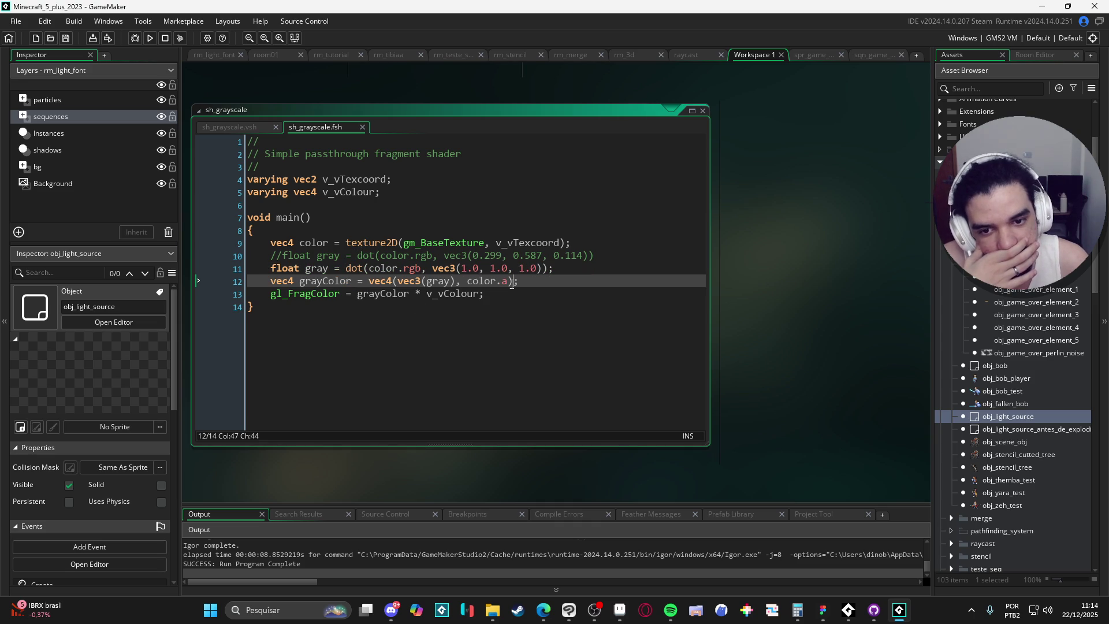
pyautogui.click(508, 283)
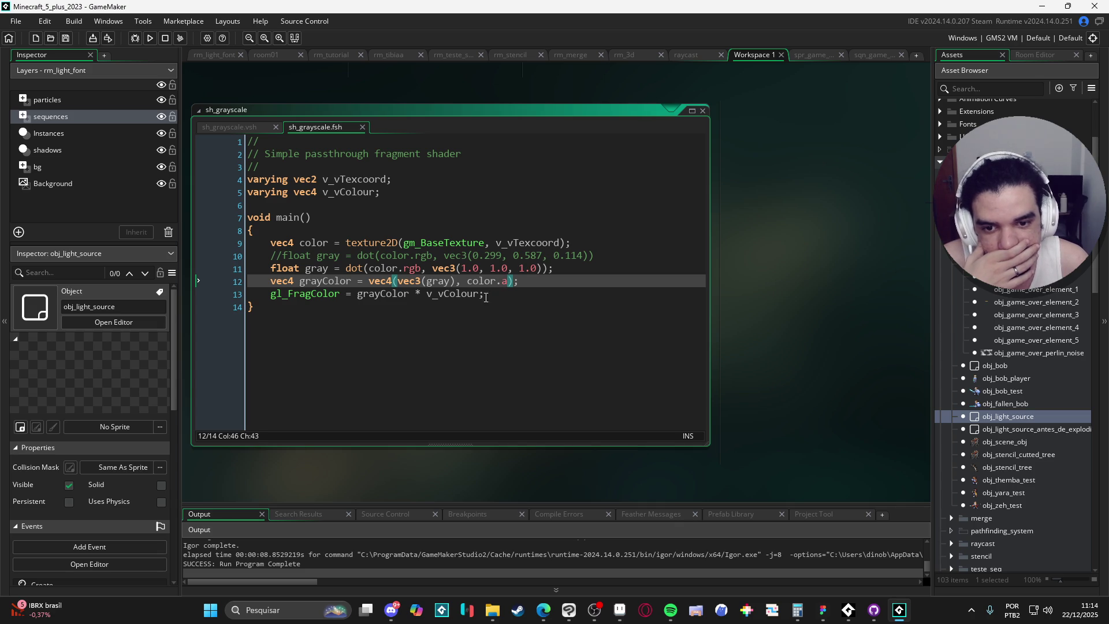
pyautogui.write('*')
pyautogui.write(' 5.0')
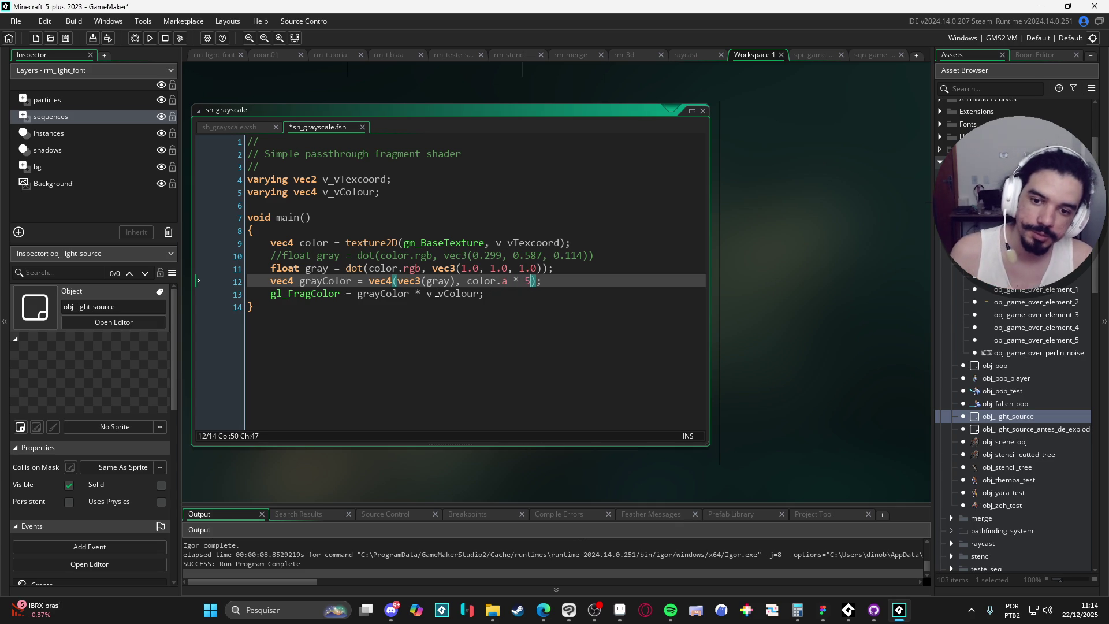
pyautogui.press('F5')
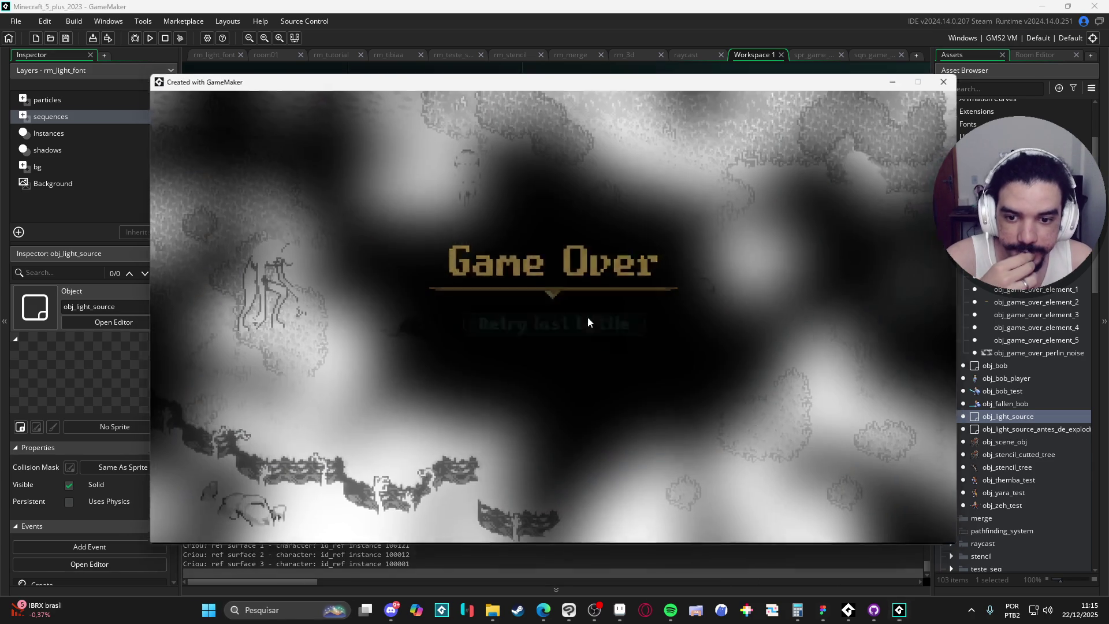
pyautogui.press('Escape')
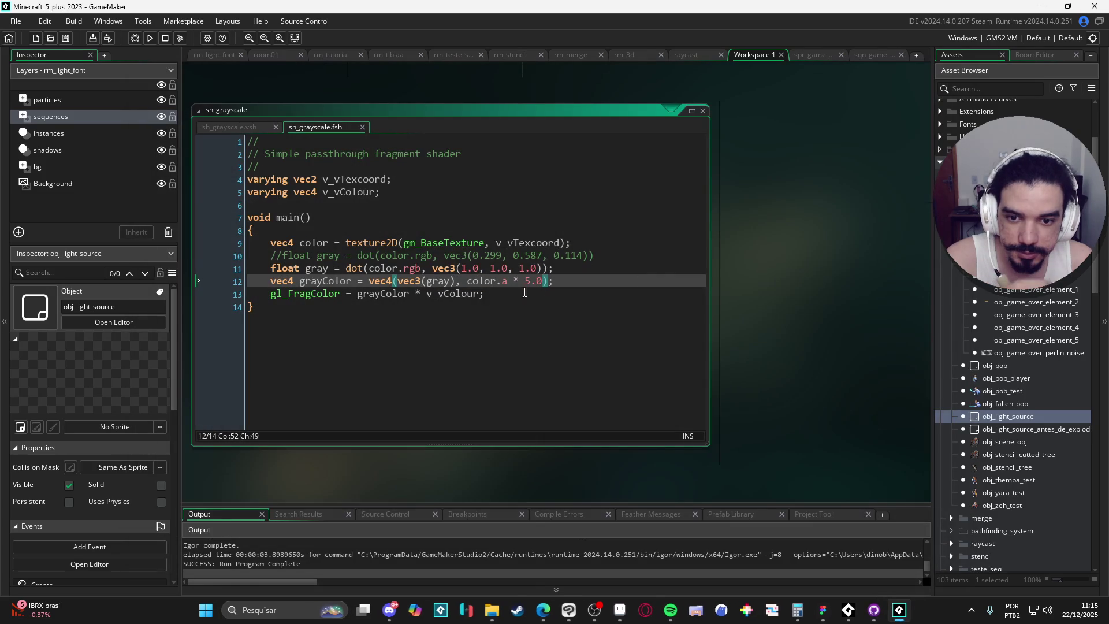
pyautogui.press('Left')
pyautogui.press('Left')
pyautogui.press('BackSpace')
pyautogui.write('0')
pyautogui.press('F5')
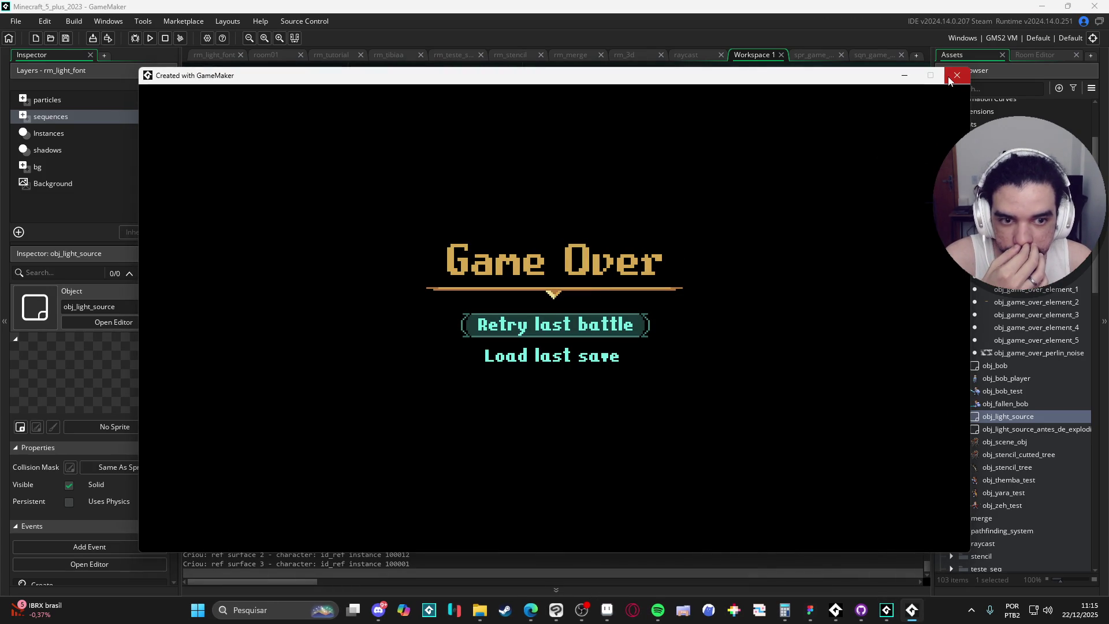
pyautogui.click(956, 75)
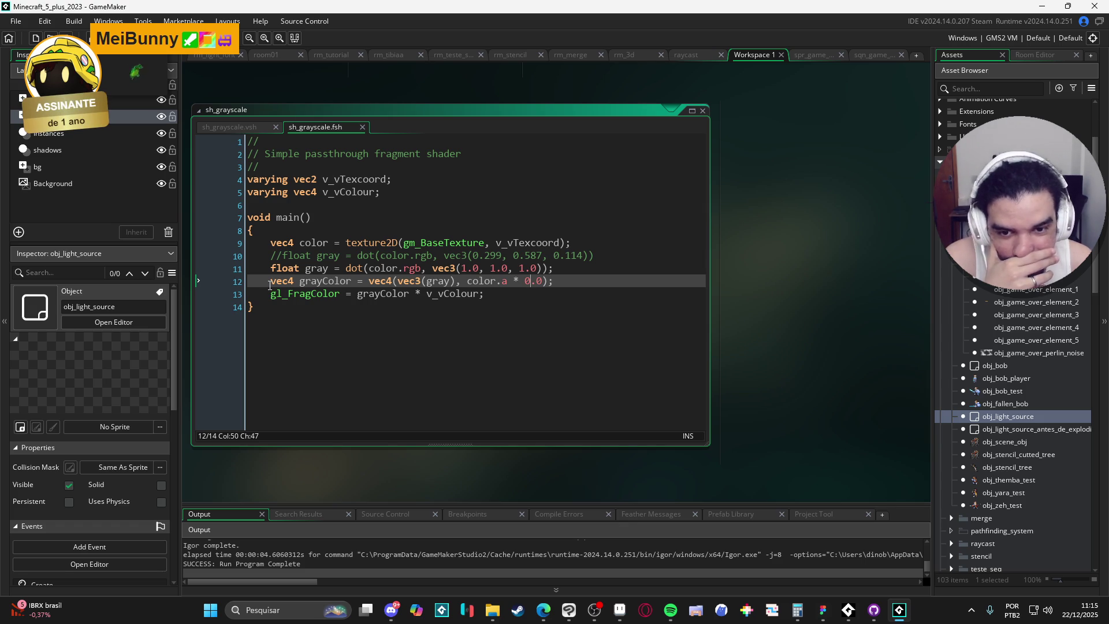
# - Restore and save the original 0.299, 0.587, 0.114 gray line, then open obj_light_source's code
pyautogui.hotkey('ctrl', 'z')
pyautogui.hotkey('ctrl', 'z')
pyautogui.hotkey('ctrl', 'z')
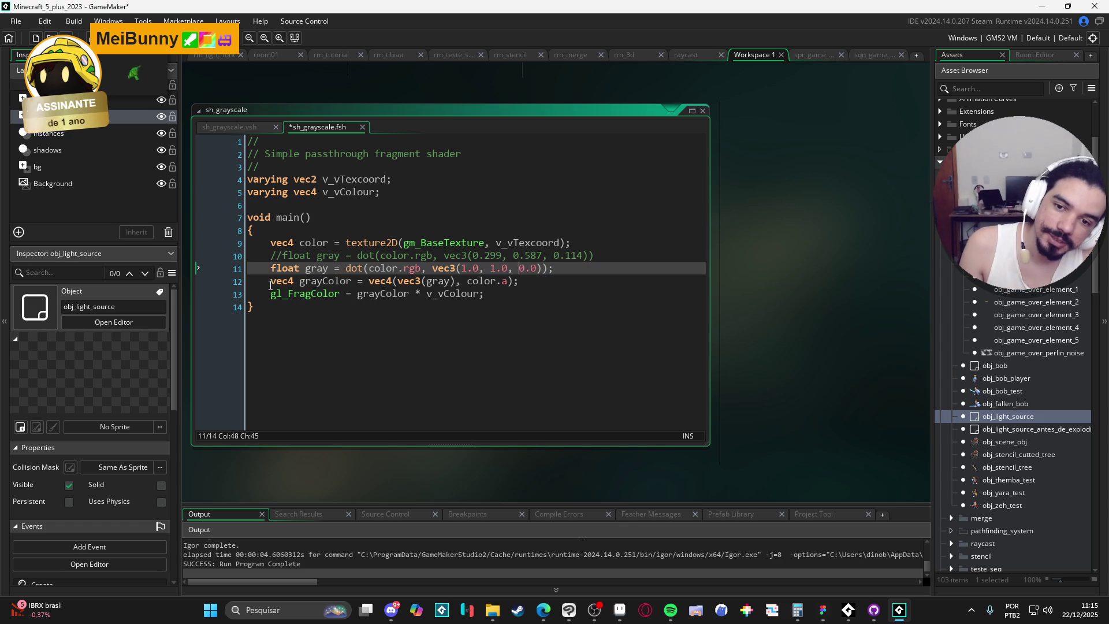
pyautogui.hotkey('ctrl', 'z')
pyautogui.hotkey('ctrl', 'z')
pyautogui.hotkey('ctrl', 'z')
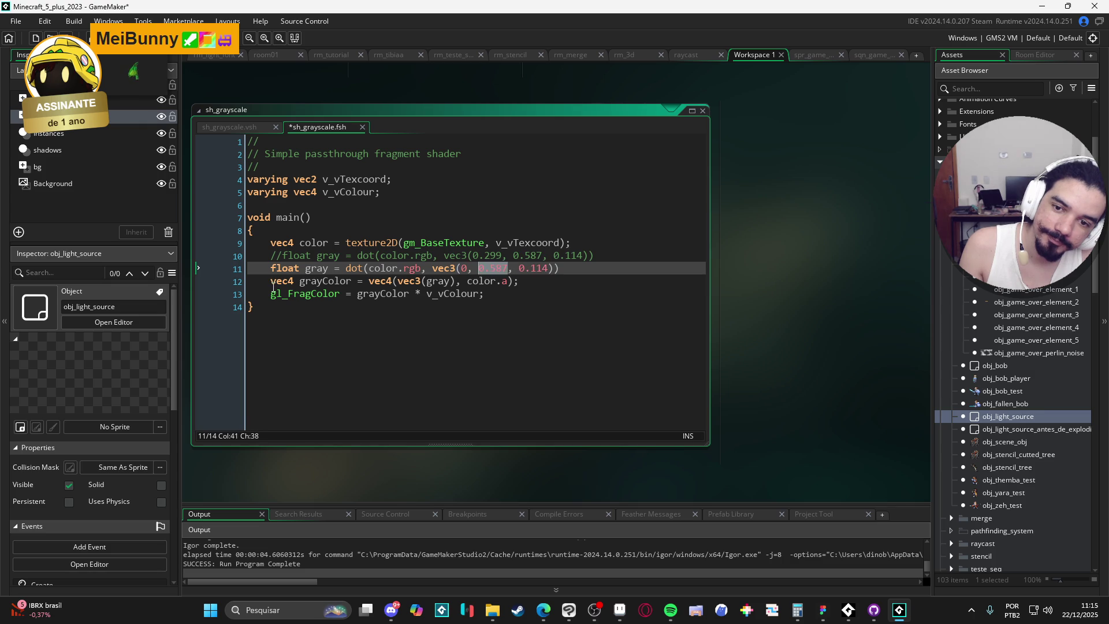
pyautogui.press('BackSpace')
pyautogui.press('Up')
pyautogui.hotkey('ctrl', 'shift', 'k')
pyautogui.press('End')
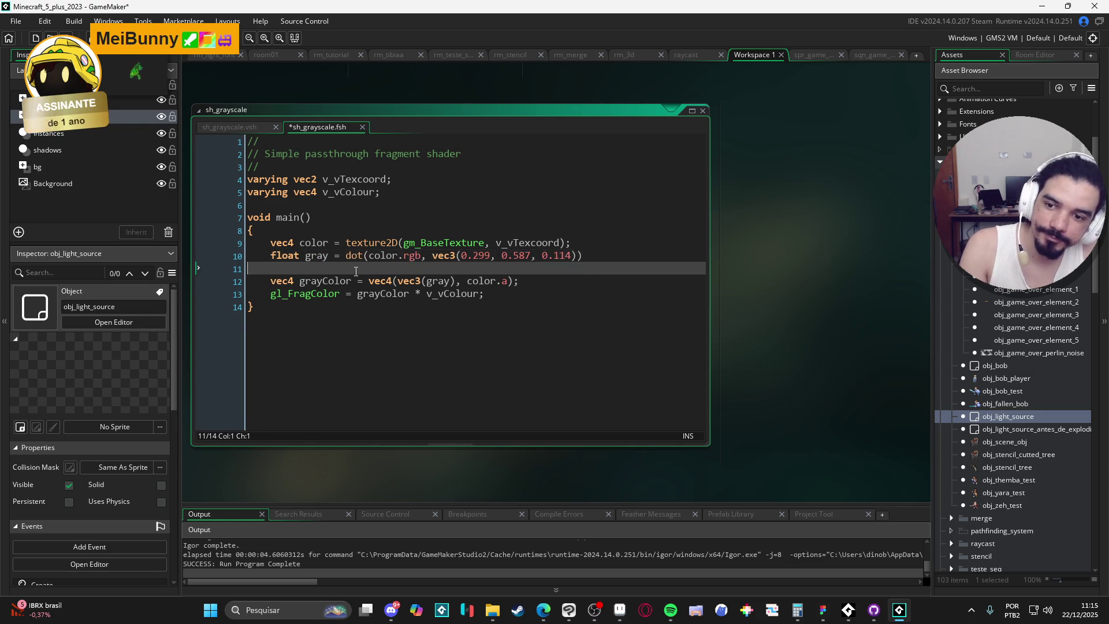
pyautogui.press('Delete')
pyautogui.hotkey('ctrl', 's')
pyautogui.doubleClick(1018, 417)
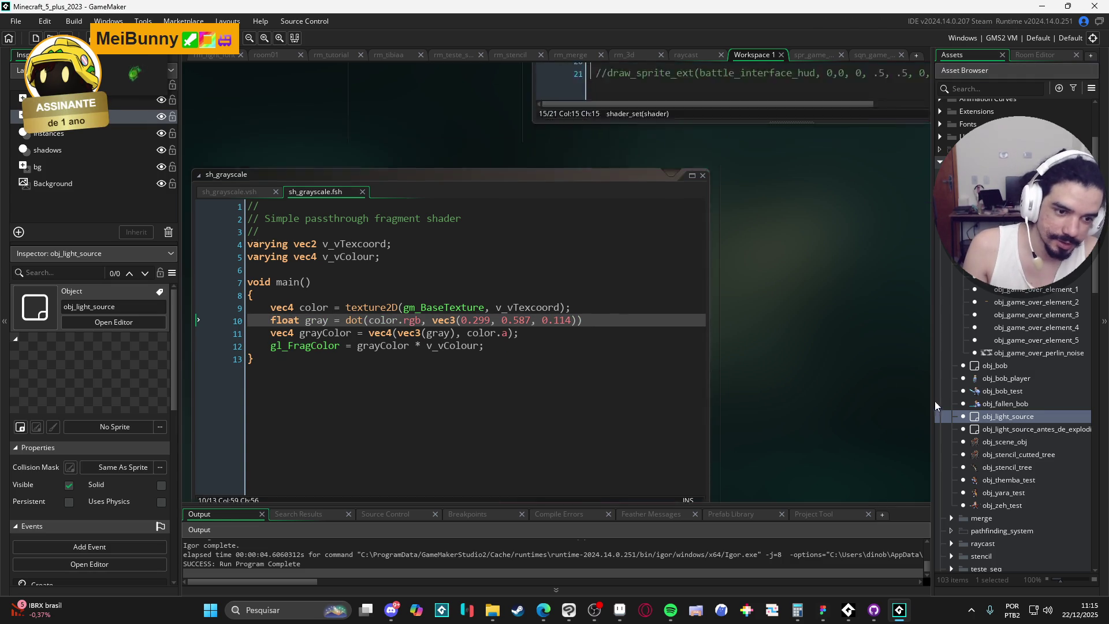
pyautogui.click(821, 126)
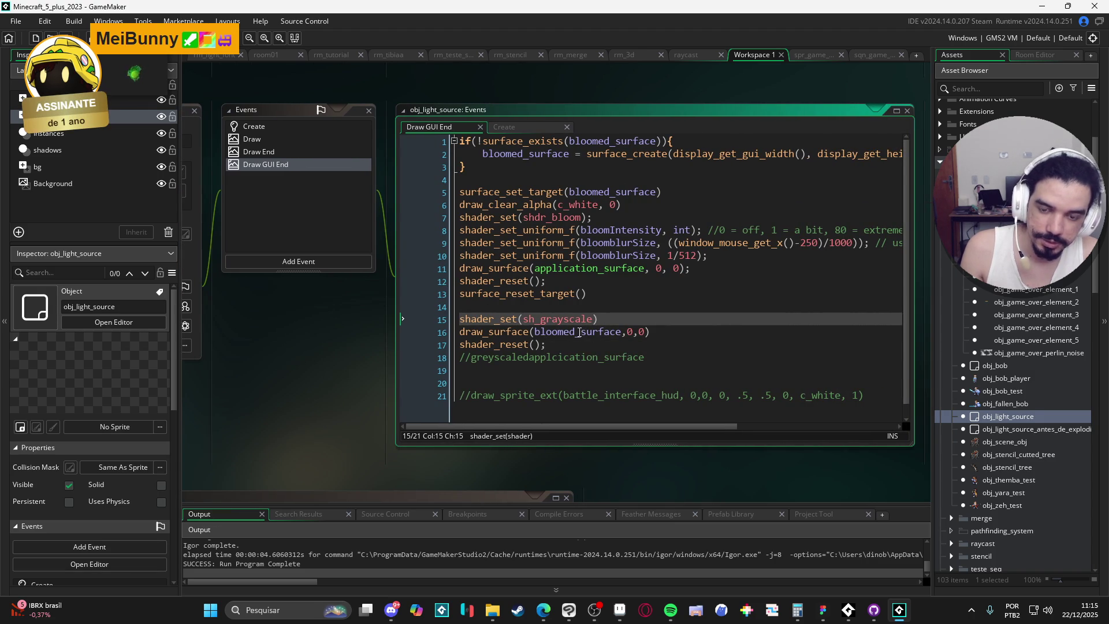
# - Duplicate the draw_surface call above shader_set so the bloomed surface draws normally
pyautogui.moveTo(650, 332); pyautogui.dragTo(459, 331)
pyautogui.hotkey('ctrl', 'c')
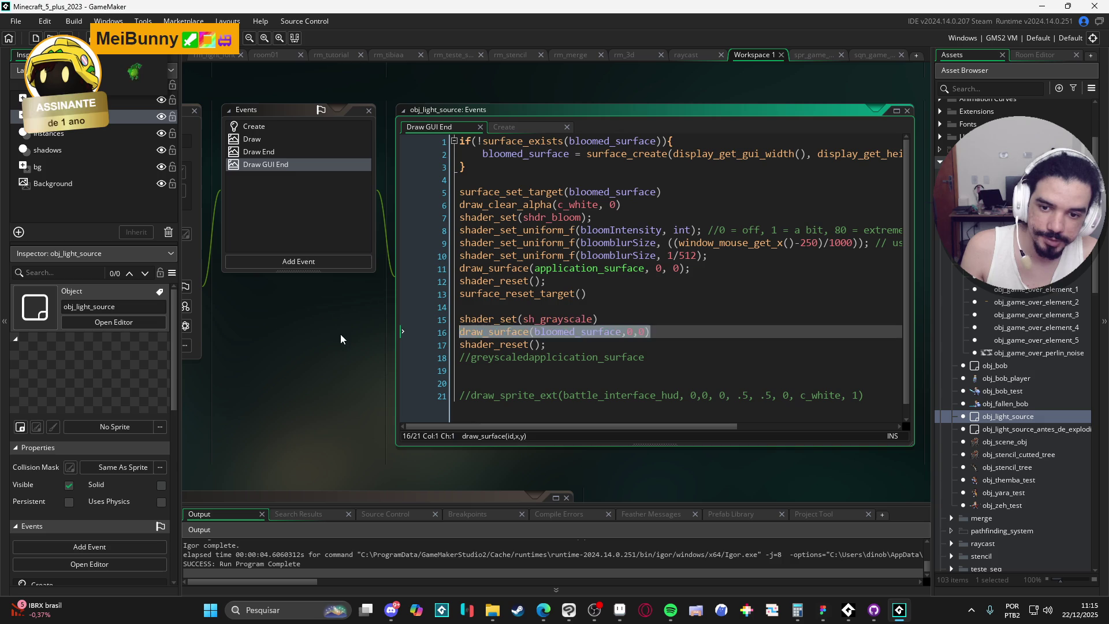
pyautogui.click(469, 306)
pyautogui.hotkey('ctrl', 'v')
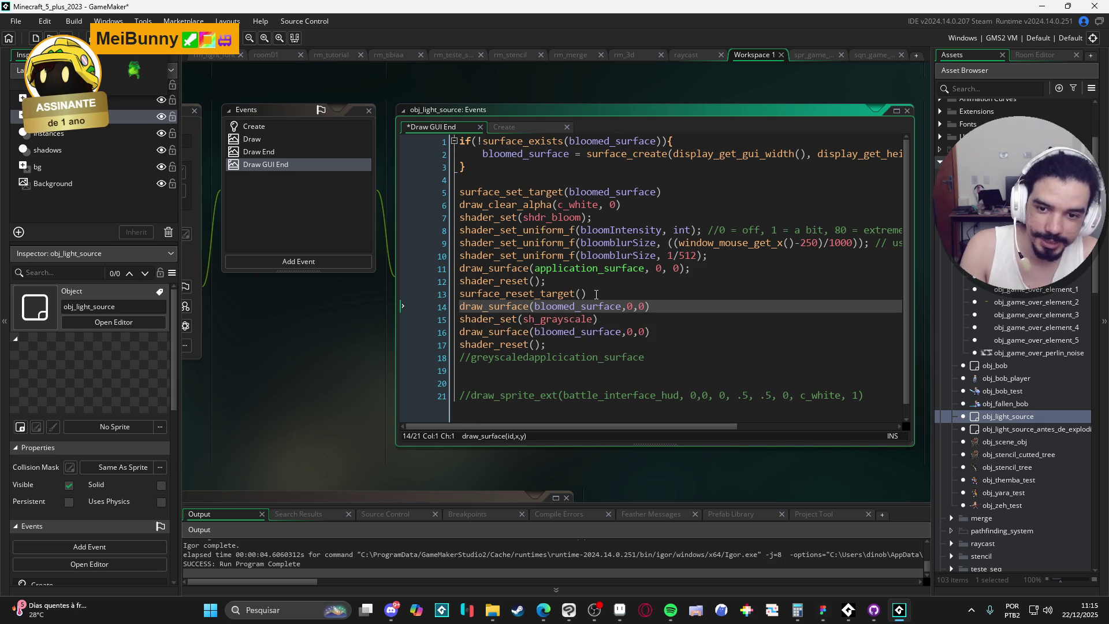
pyautogui.press('Return')
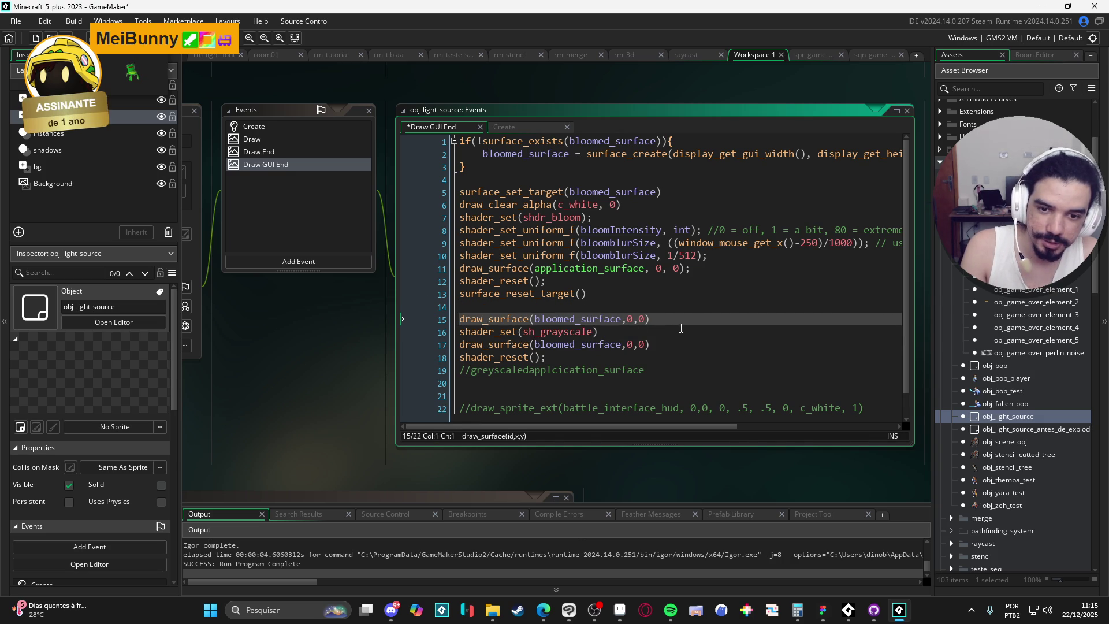
# - Wrap the grayscale draw in draw_set_alpha(.1) and draw_set_alpha(1), then run the game
pyautogui.click(663, 318)
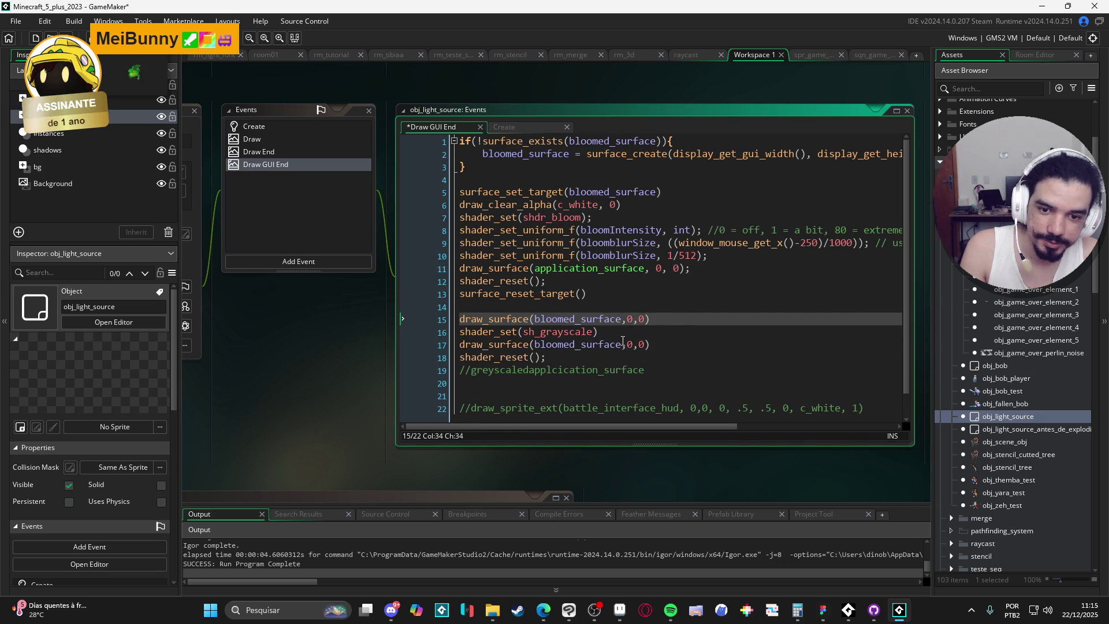
pyautogui.click(631, 345)
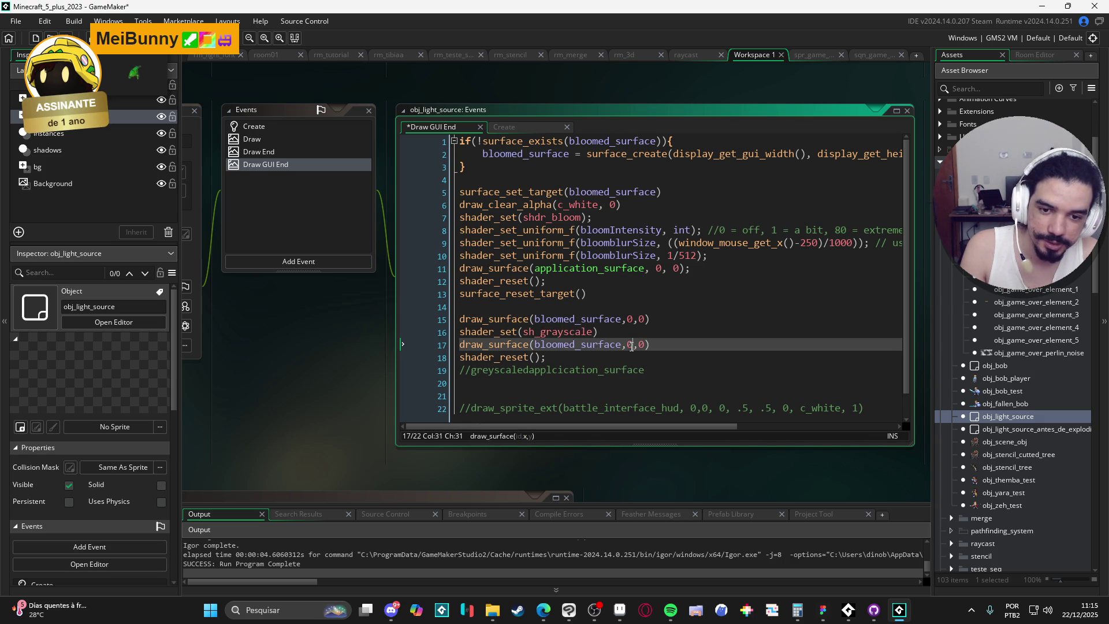
pyautogui.click(639, 336)
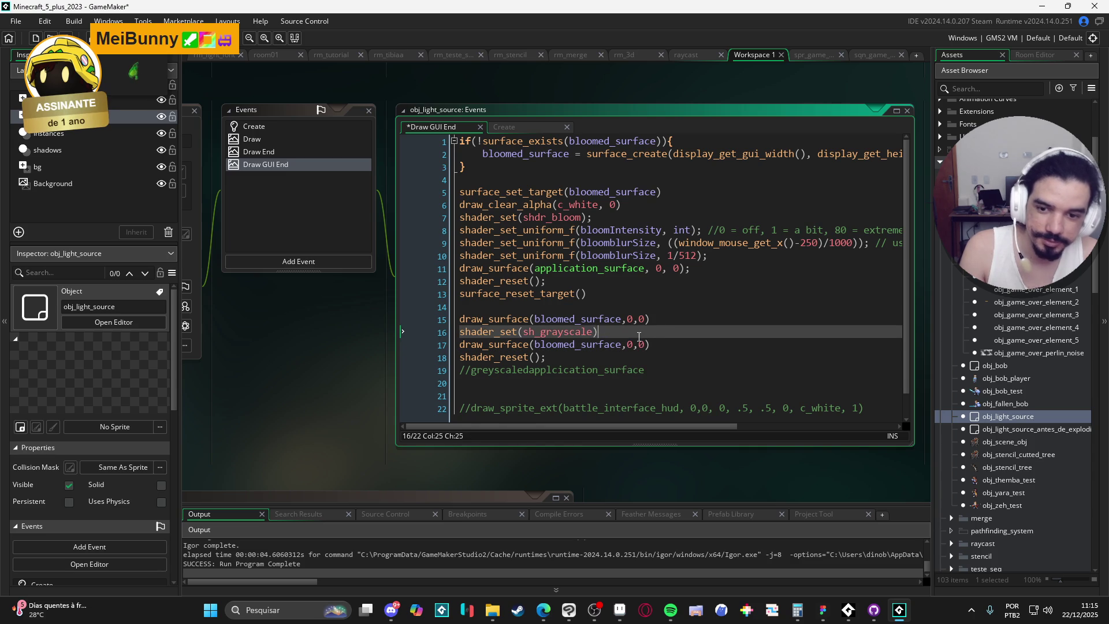
pyautogui.press('Return')
pyautogui.write('draw_set_a')
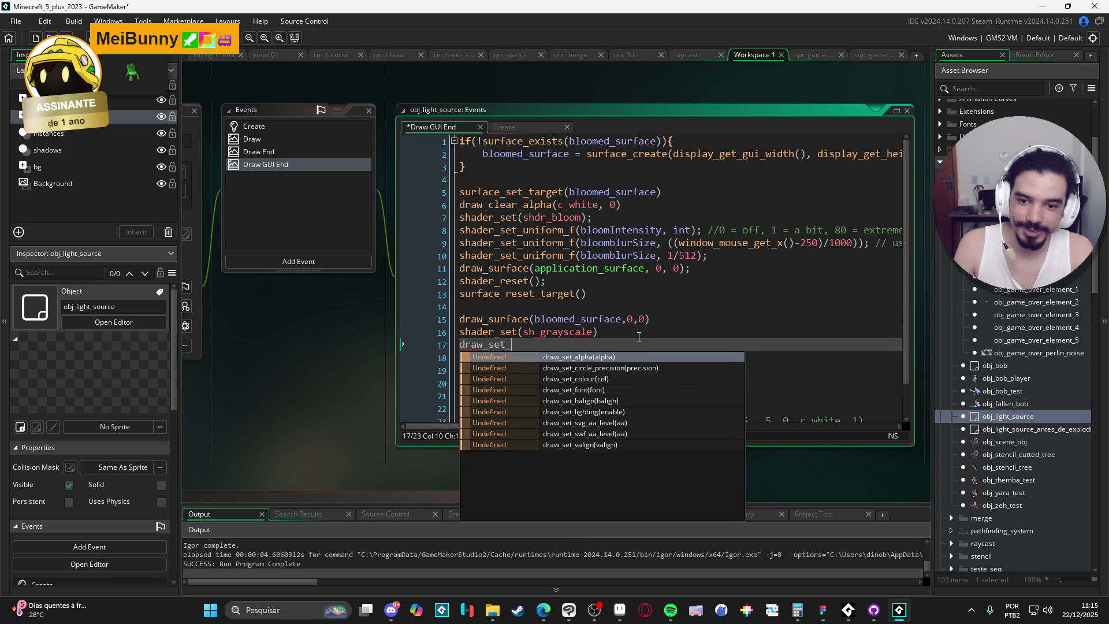
pyautogui.press('Return')
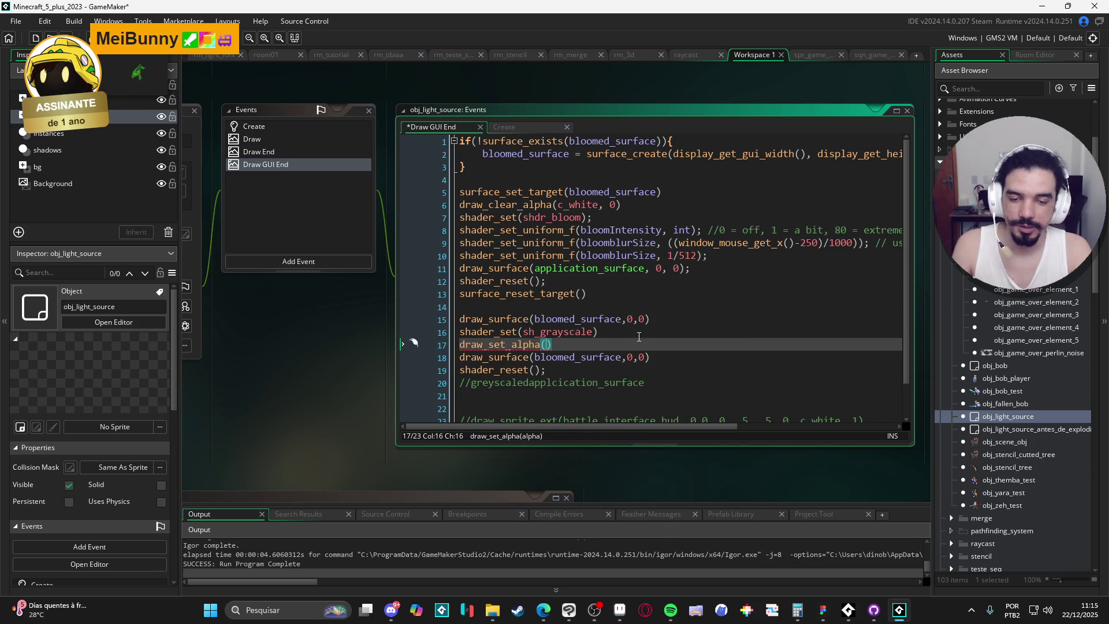
pyautogui.write('.1')
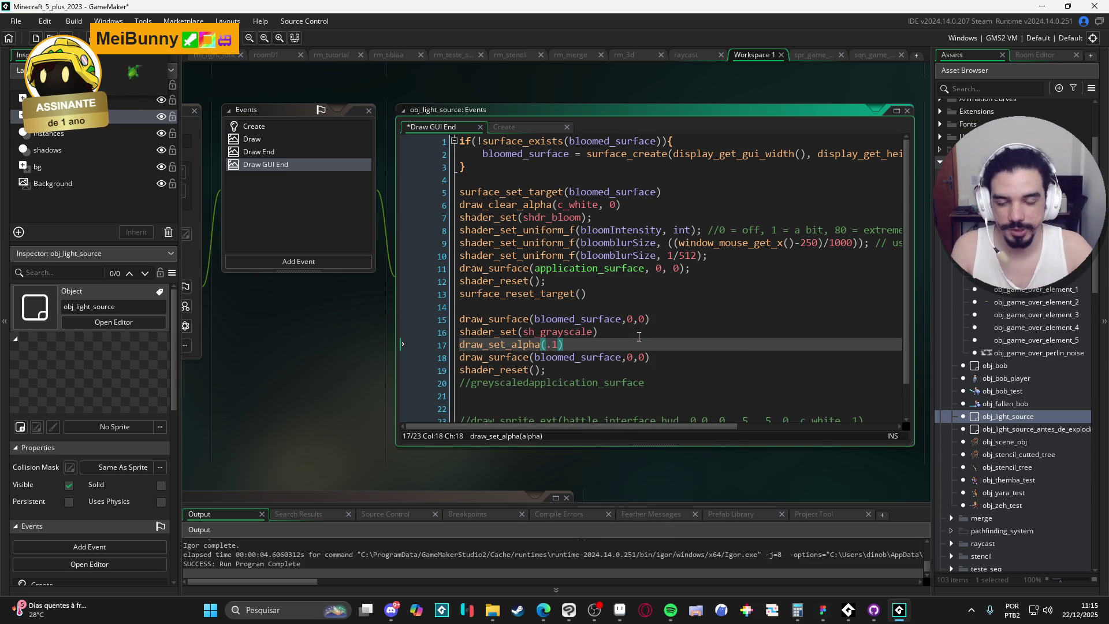
pyautogui.click(659, 355)
pyautogui.press('Return')
pyautogui.write('draw_set_alpha(.1')
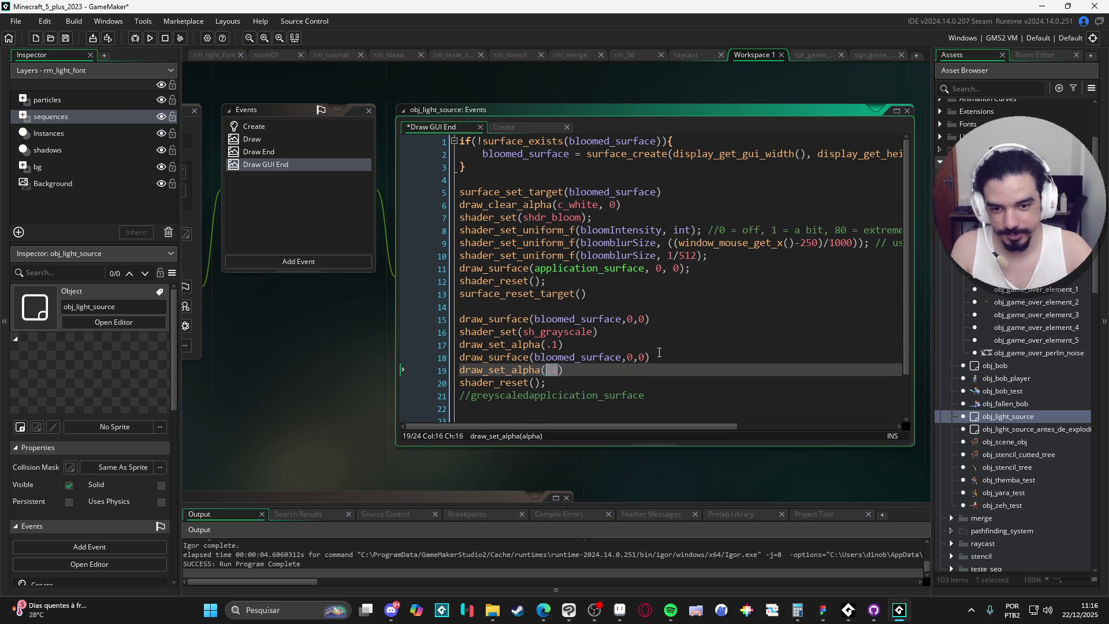
pyautogui.press('F5')
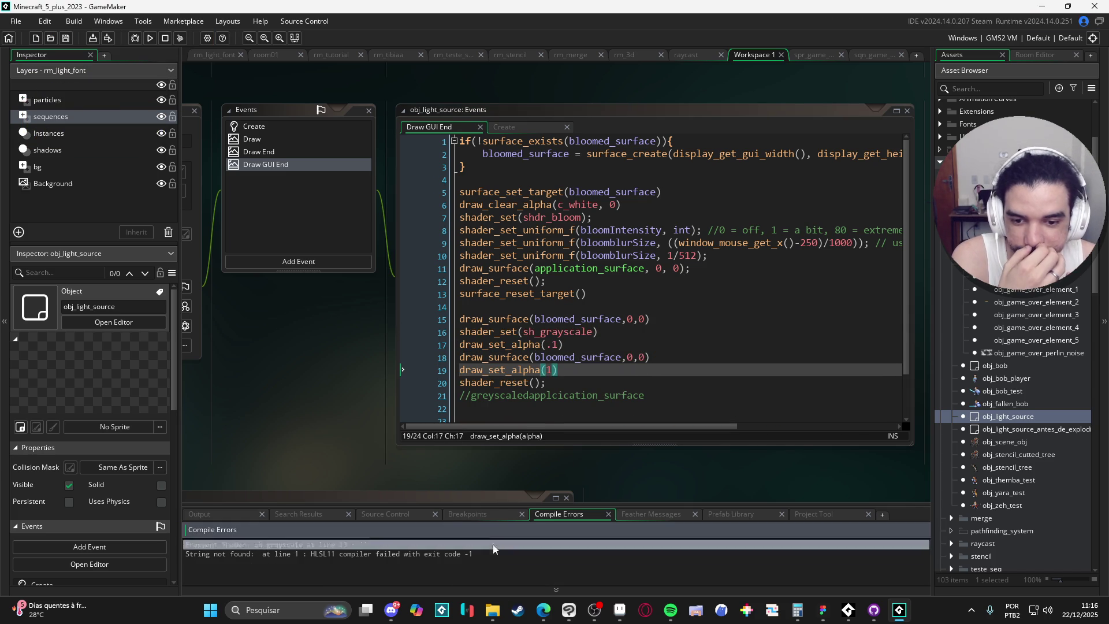
# - Open sh_grayscale from the compile error, undo back to the clean gray line, and rerun successfully
pyautogui.doubleClick(476, 546)
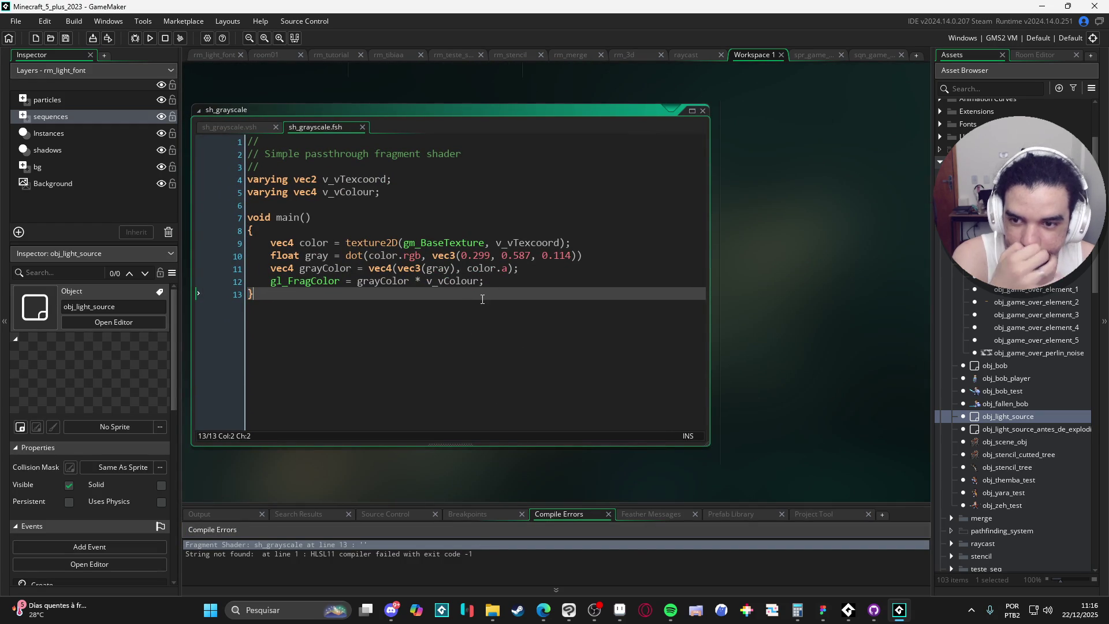
pyautogui.hotkey('ctrl', 'z')
pyautogui.hotkey('ctrl', 'z')
pyautogui.hotkey('ctrl', 'z')
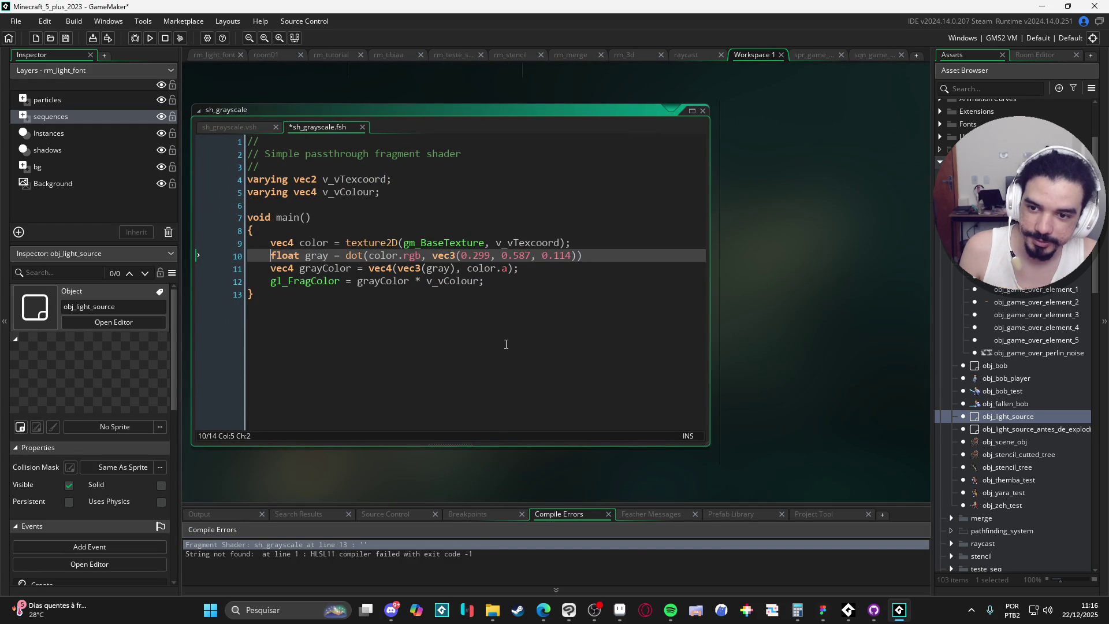
pyautogui.hotkey('ctrl', 'z')
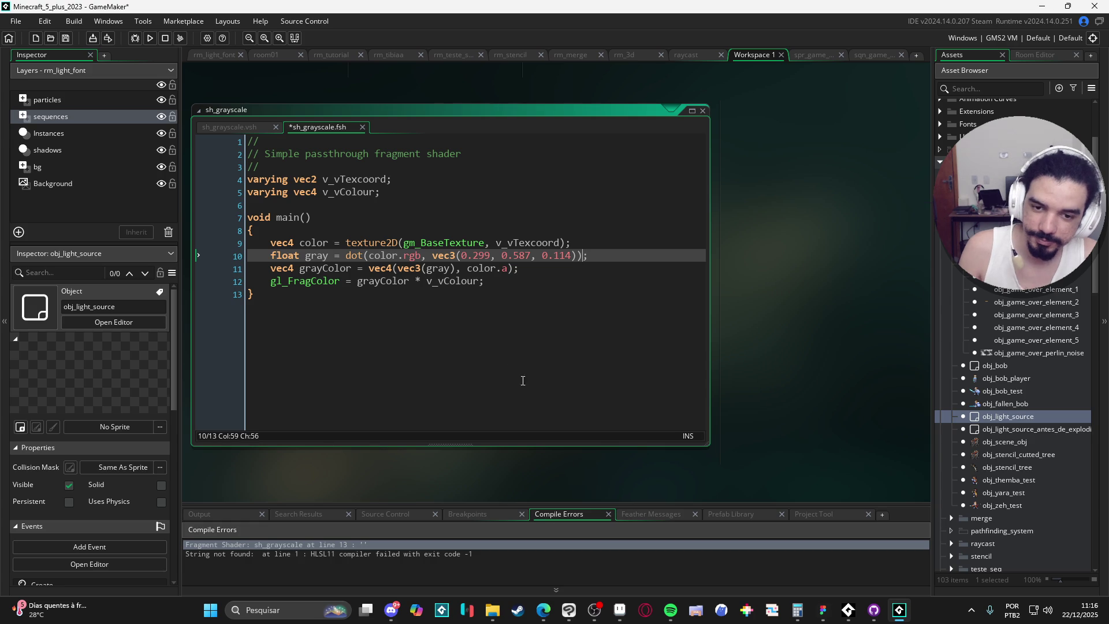
pyautogui.press('F5')
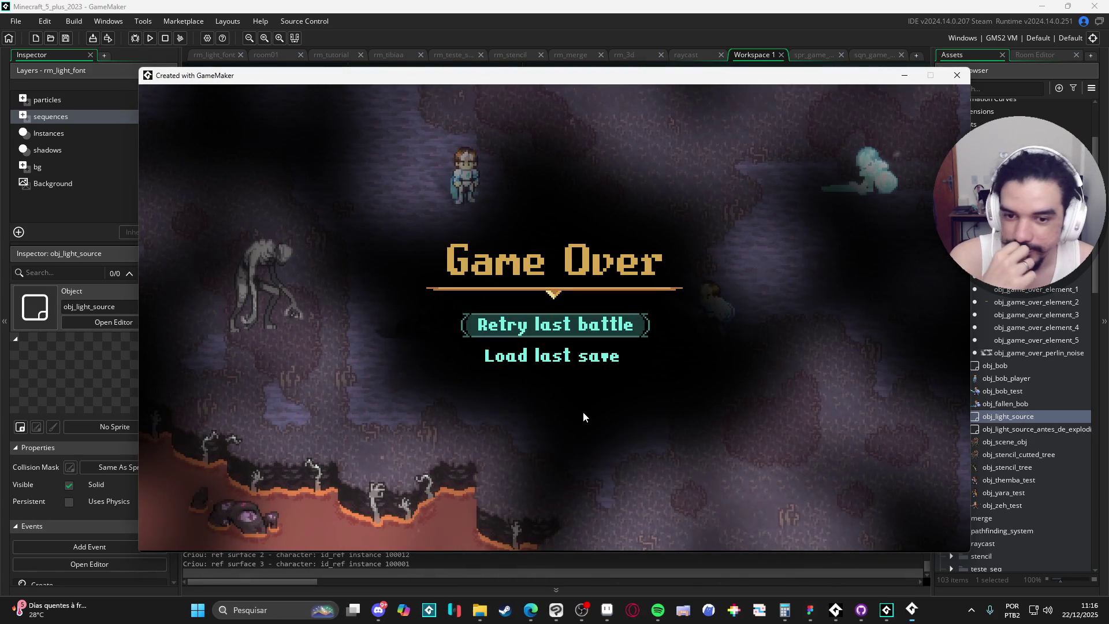
pyautogui.click(957, 75)
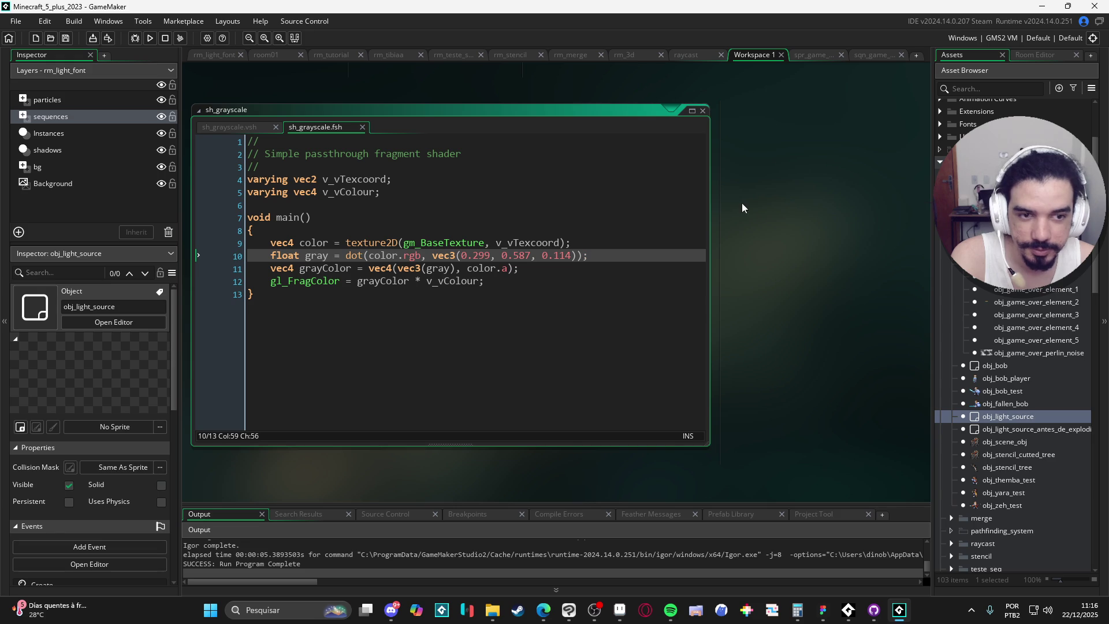
pyautogui.doubleClick(1031, 414)
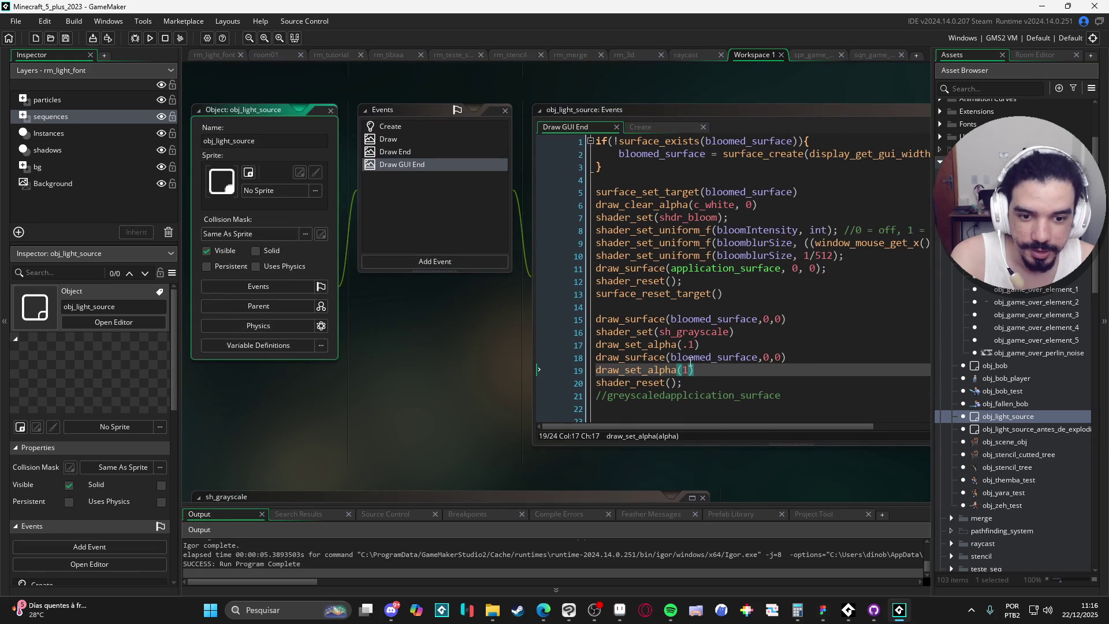
# - Try a fixed 0.6 alpha for the grayscale overlay and test-run the game twice
pyautogui.press('Up')
pyautogui.press('Up')
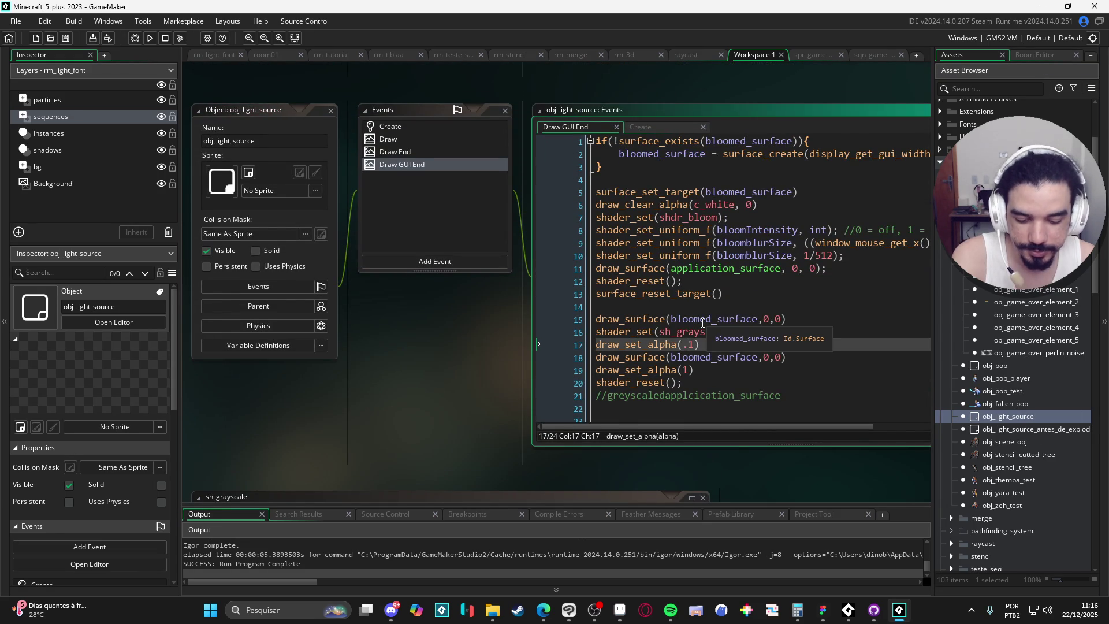
pyautogui.press('Delete')
pyautogui.press('F5')
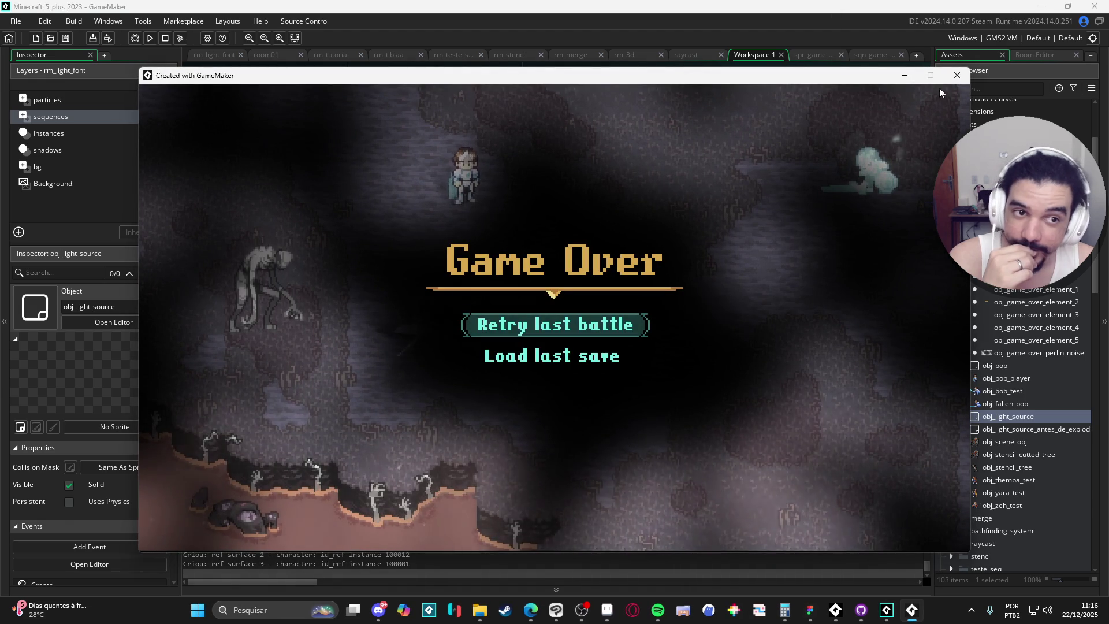
pyautogui.click(957, 75)
pyautogui.press('F5')
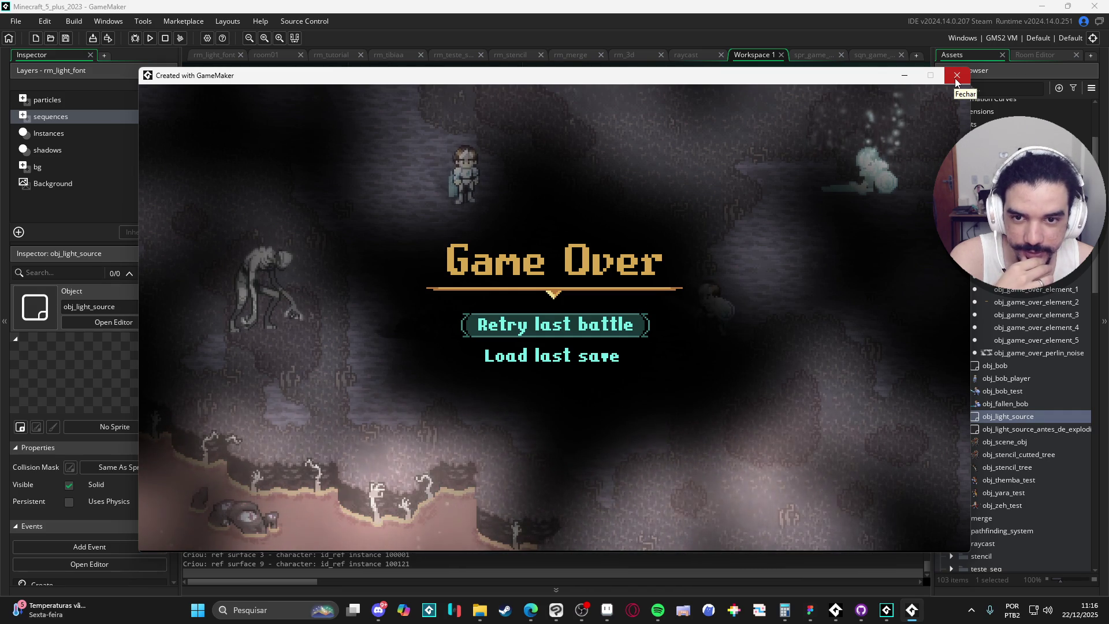
pyautogui.click(956, 78)
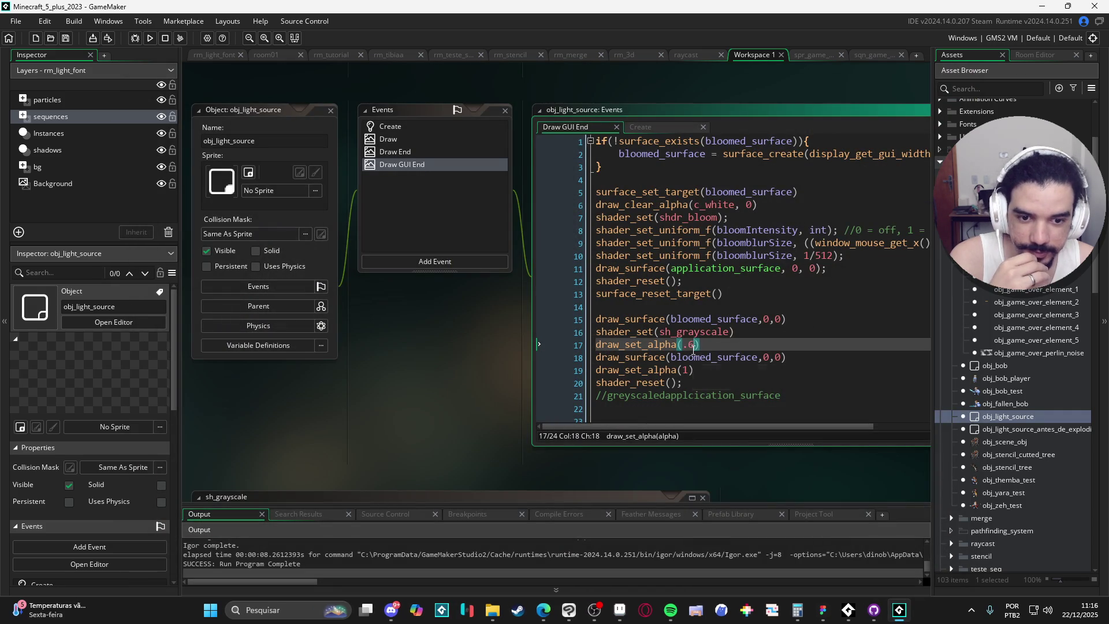
# - Set the overlay alpha to (1/5000) * current_time and test the gradual gray fade
pyautogui.press('BackSpace')
pyautogui.press('BackSpace')
pyautogui.press('BackSpace')
pyautogui.write('(1/5000')
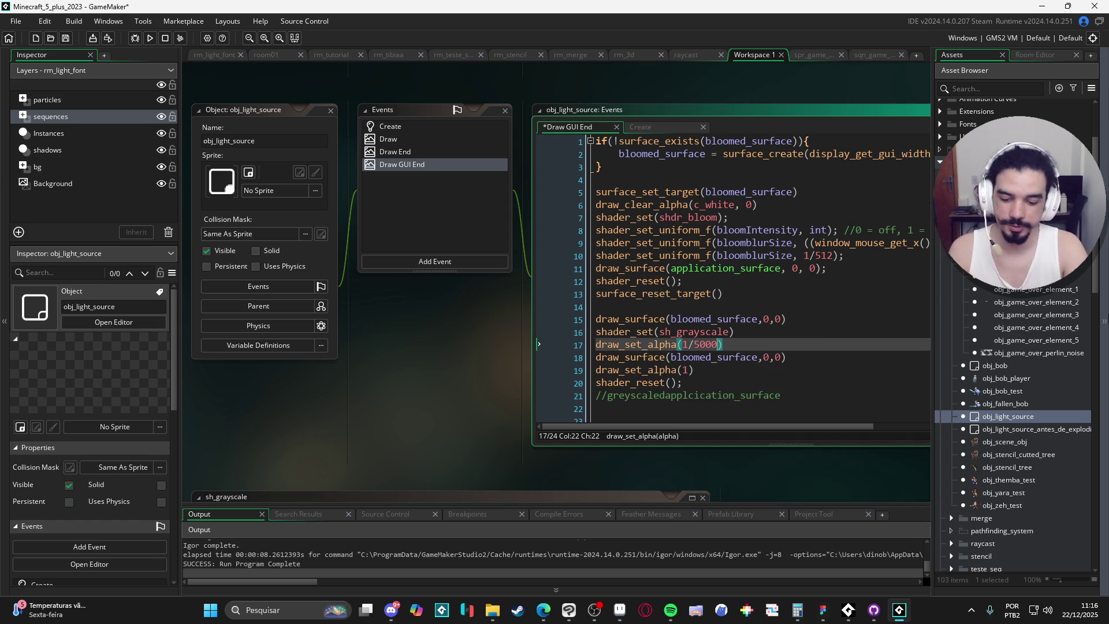
pyautogui.press('Down')
pyautogui.press('Down')
pyautogui.press('Down')
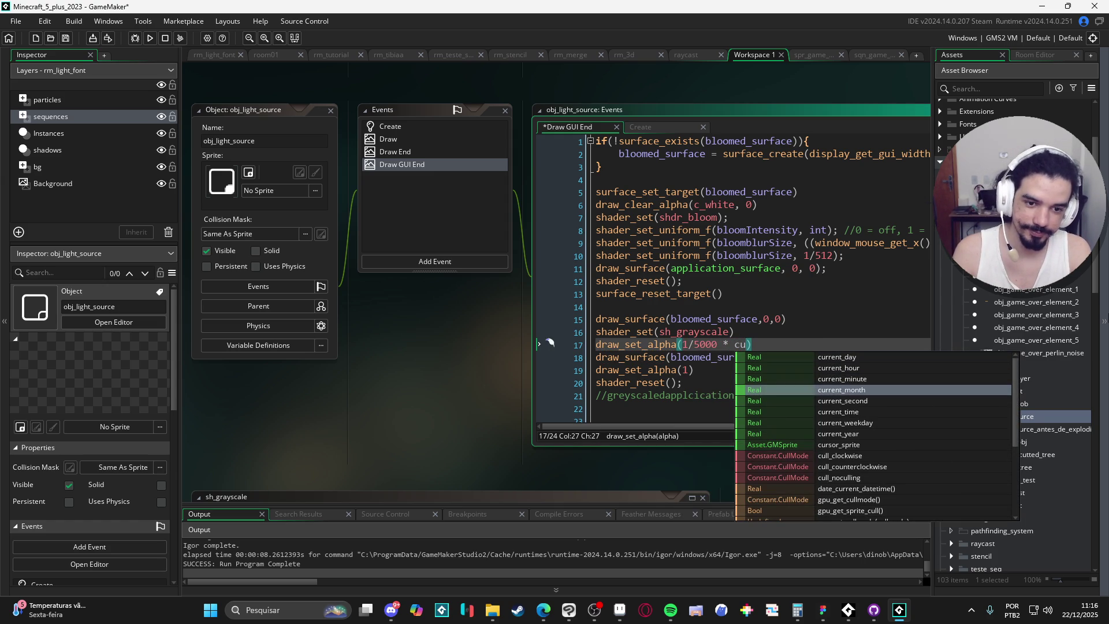
pyautogui.press('Down')
pyautogui.press('Down')
pyautogui.press('Return')
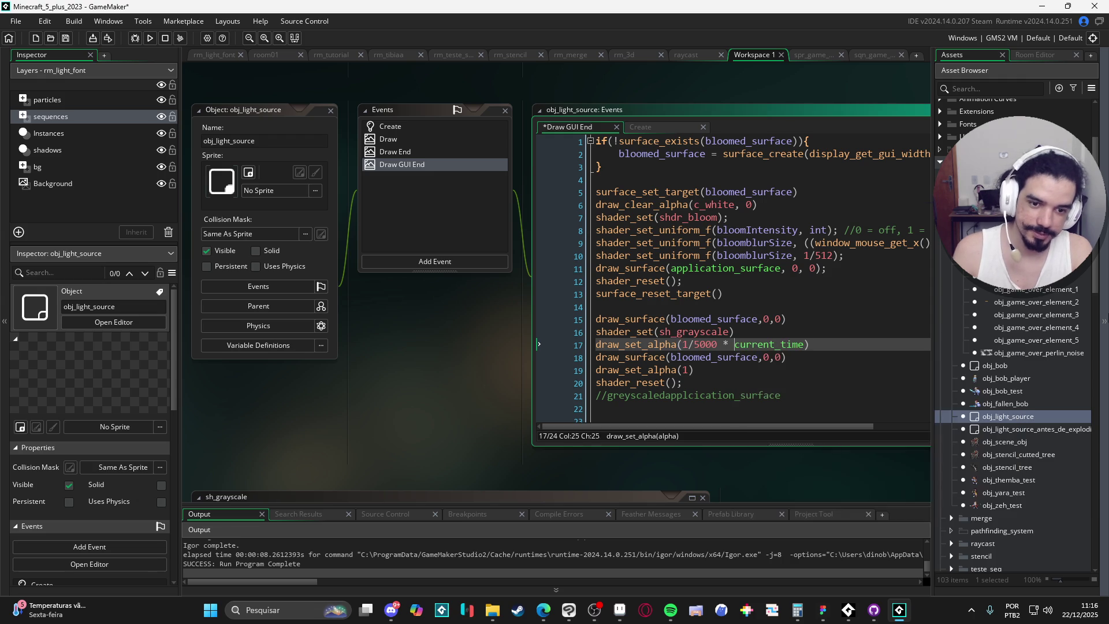
pyautogui.write(')')
pyautogui.press('Left')
pyautogui.press('Left')
pyautogui.press('Left')
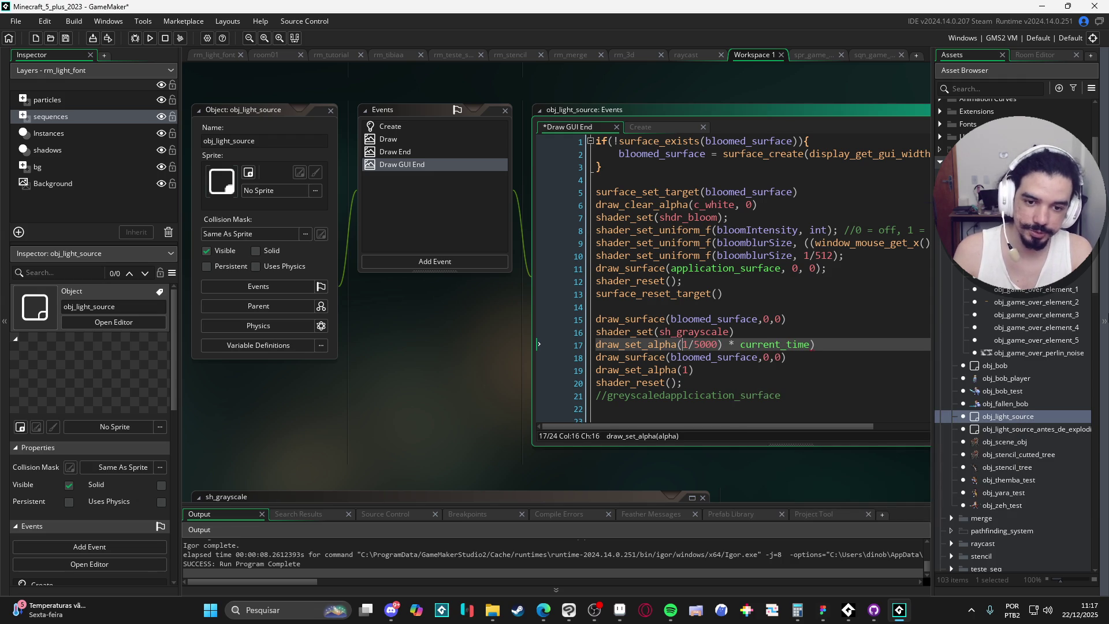
pyautogui.write('(')
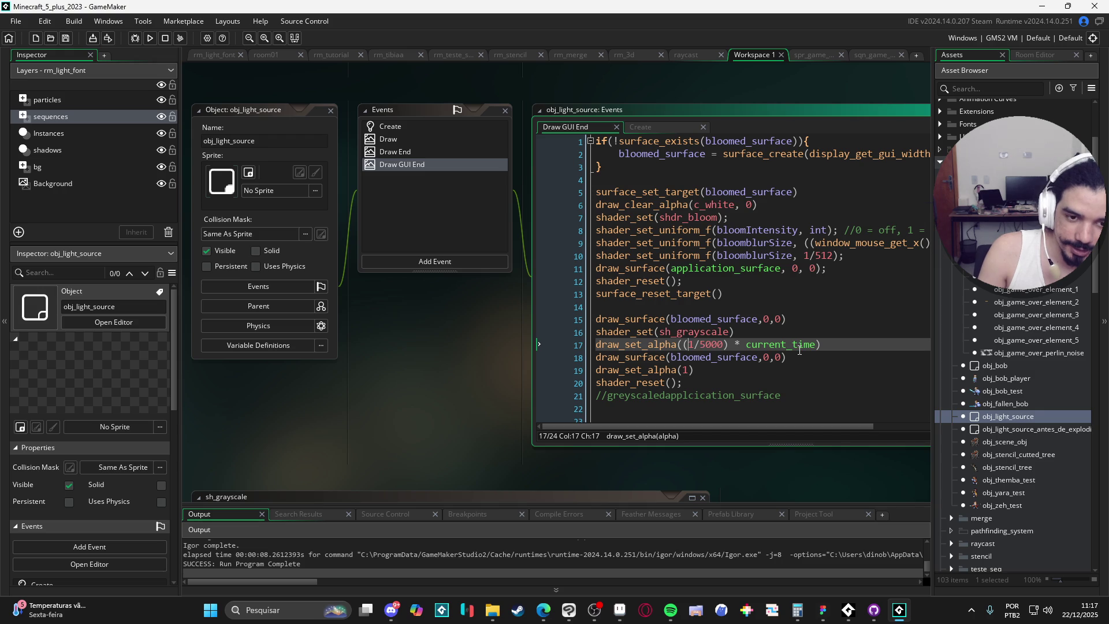
pyautogui.press('F5')
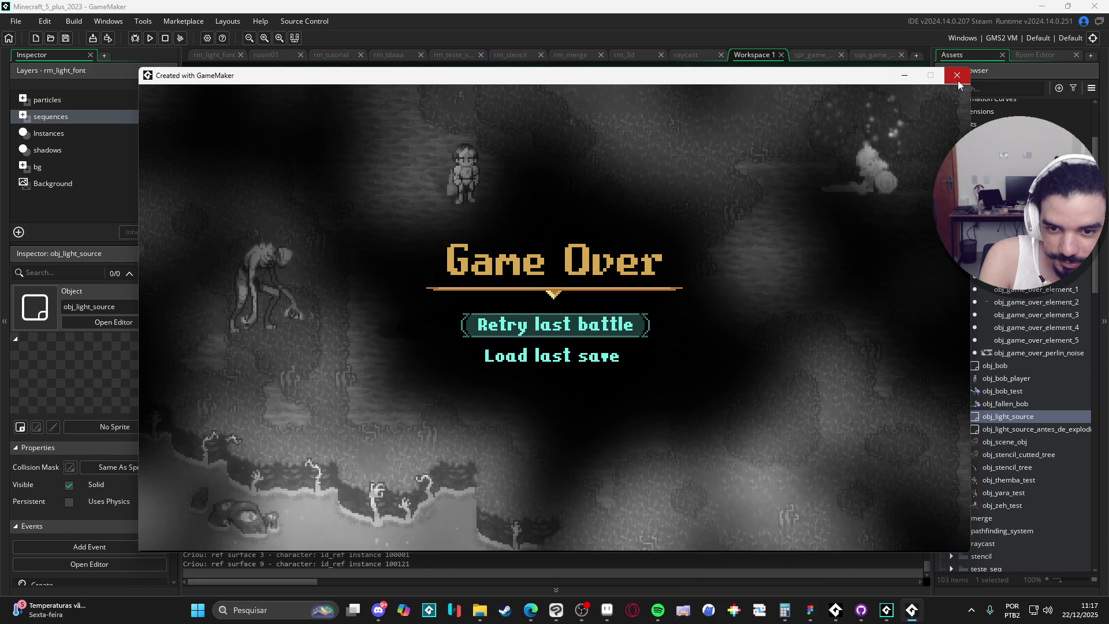
pyautogui.click(958, 75)
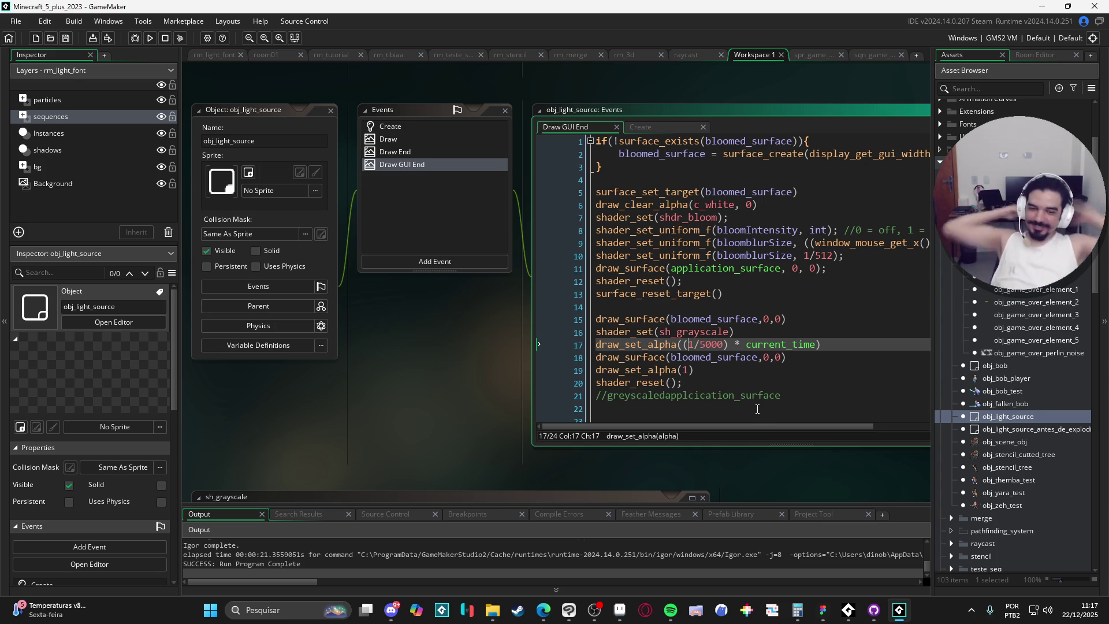
pyautogui.click(569, 610)
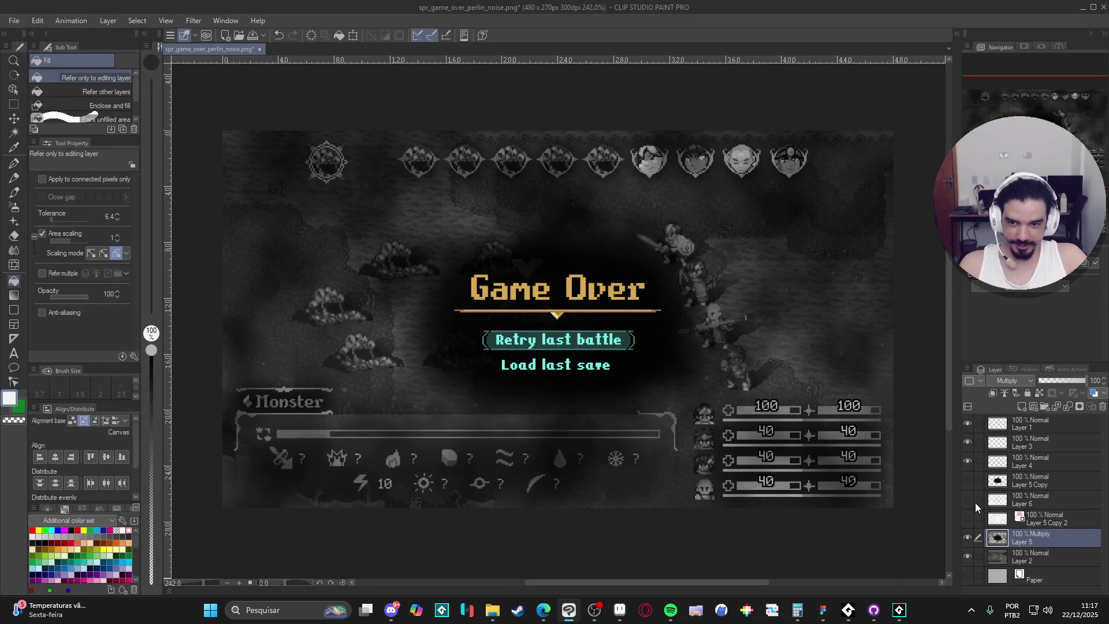
# - Hide the game screenshot layer (Layer 2) to view the perlin noise alone
pyautogui.click(968, 556)
pyautogui.click(969, 556)
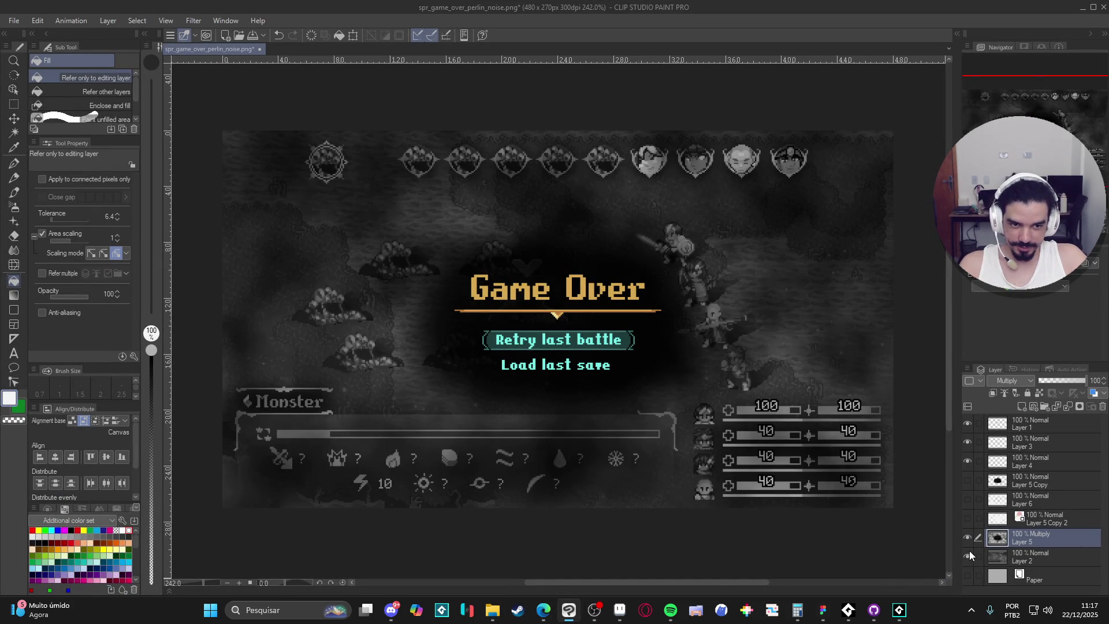
pyautogui.click(969, 551)
pyautogui.click(969, 551)
pyautogui.click(969, 552)
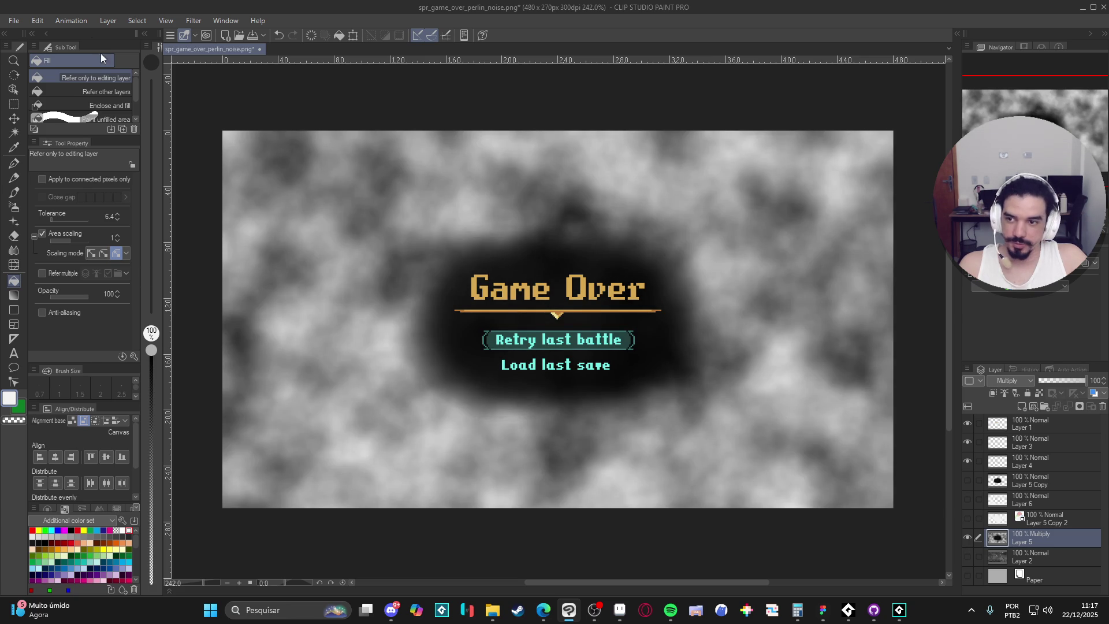
# - Set the Select Color Gamut error margin to 3
pyautogui.click(36, 20)
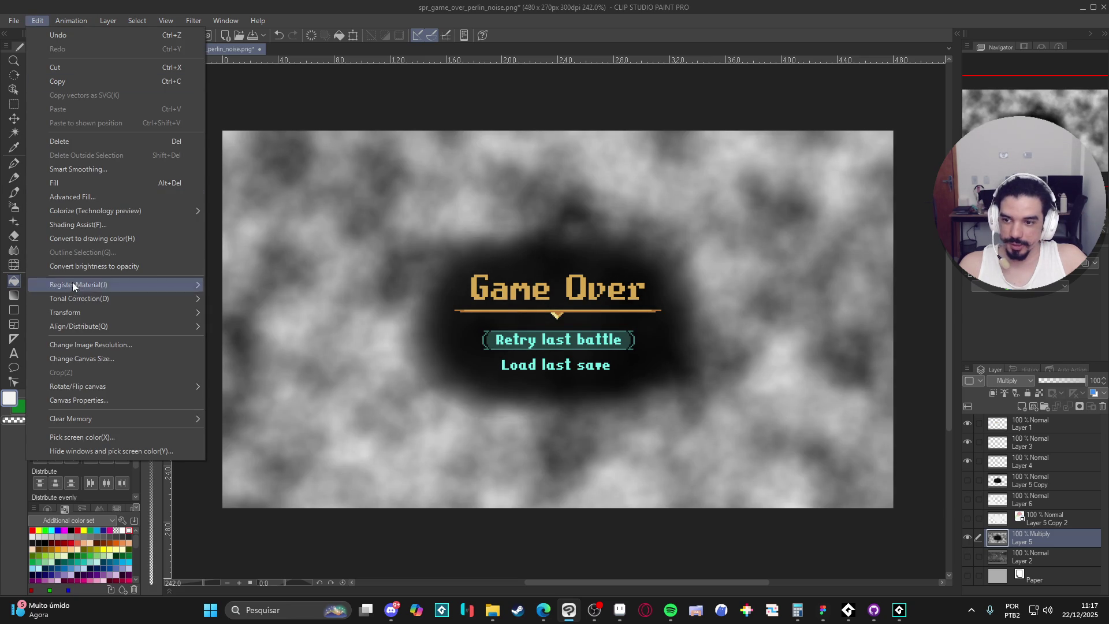
pyautogui.moveTo(104, 385)
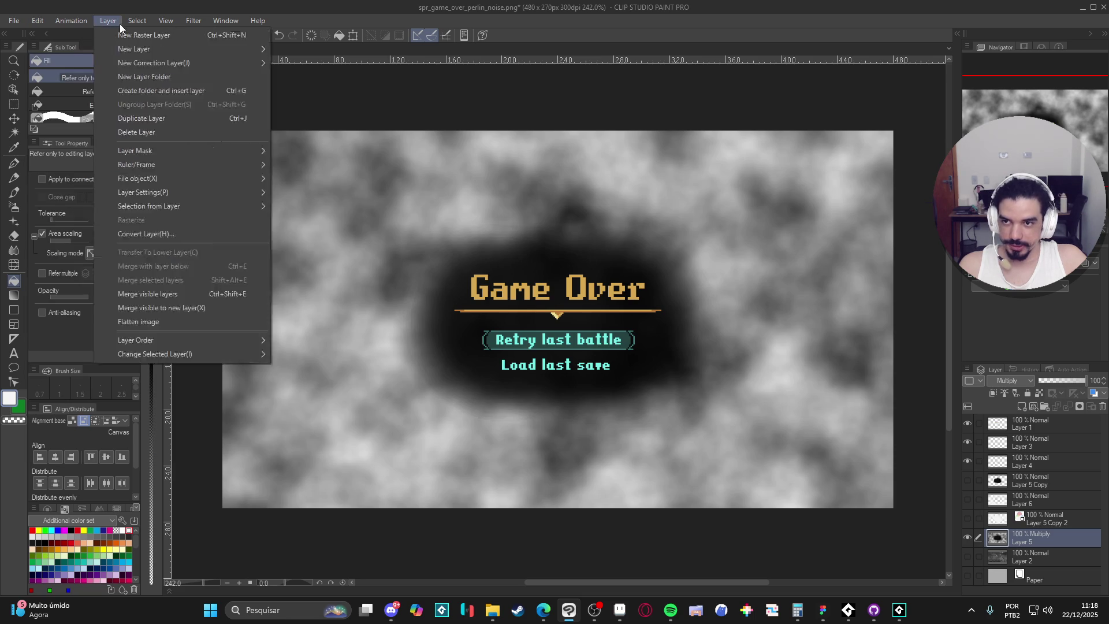
pyautogui.moveTo(137, 20)
pyautogui.click(216, 142)
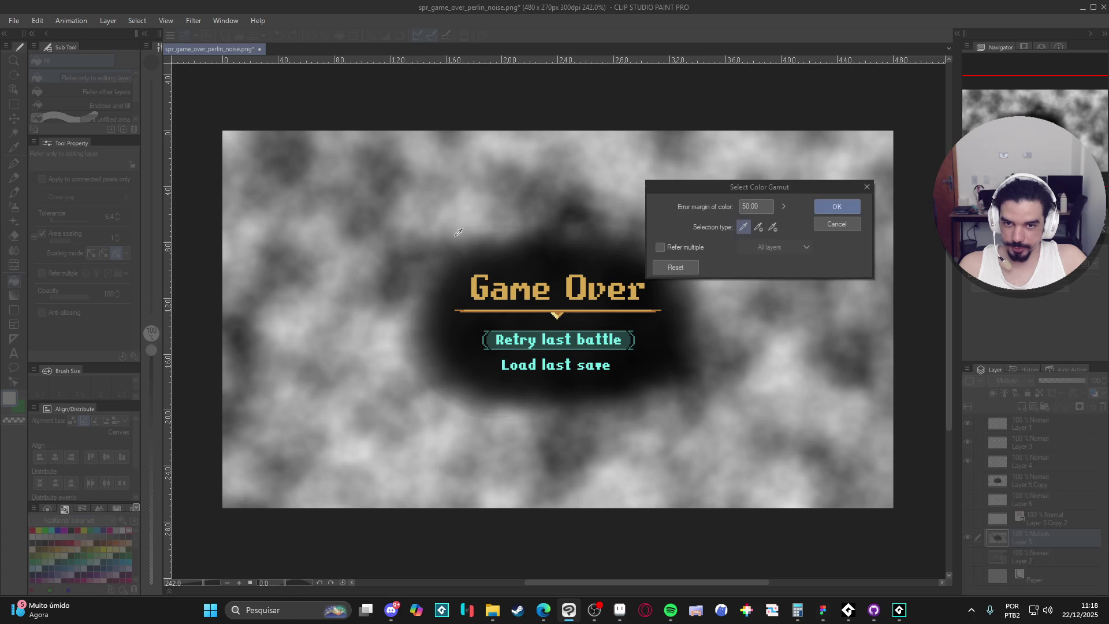
pyautogui.click(473, 215)
pyautogui.click(758, 227)
pyautogui.press('Escape')
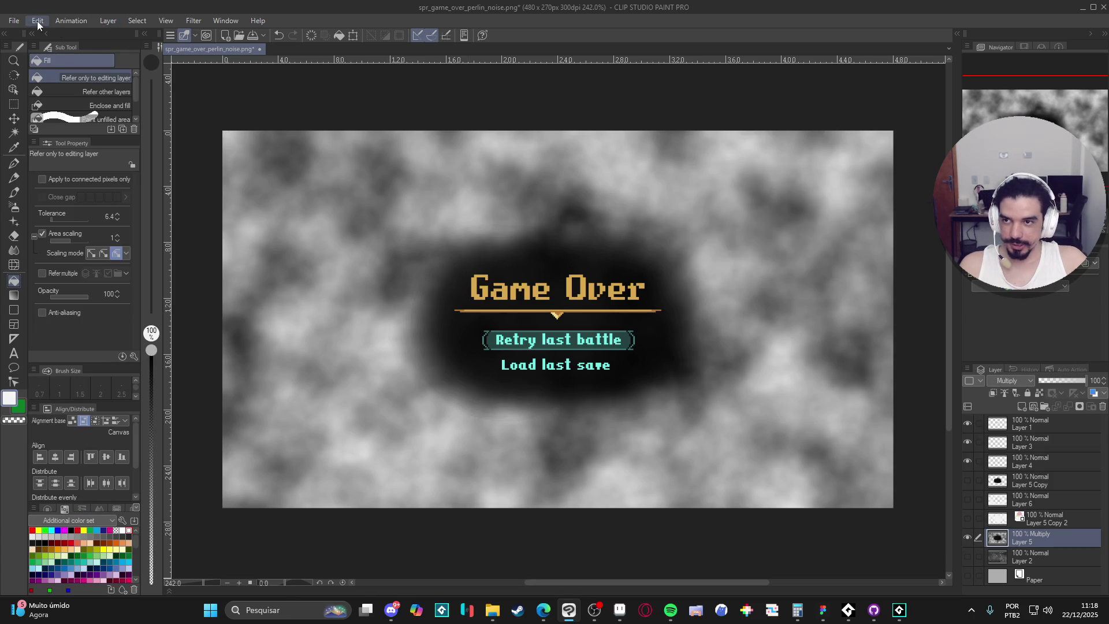
pyautogui.click(36, 22)
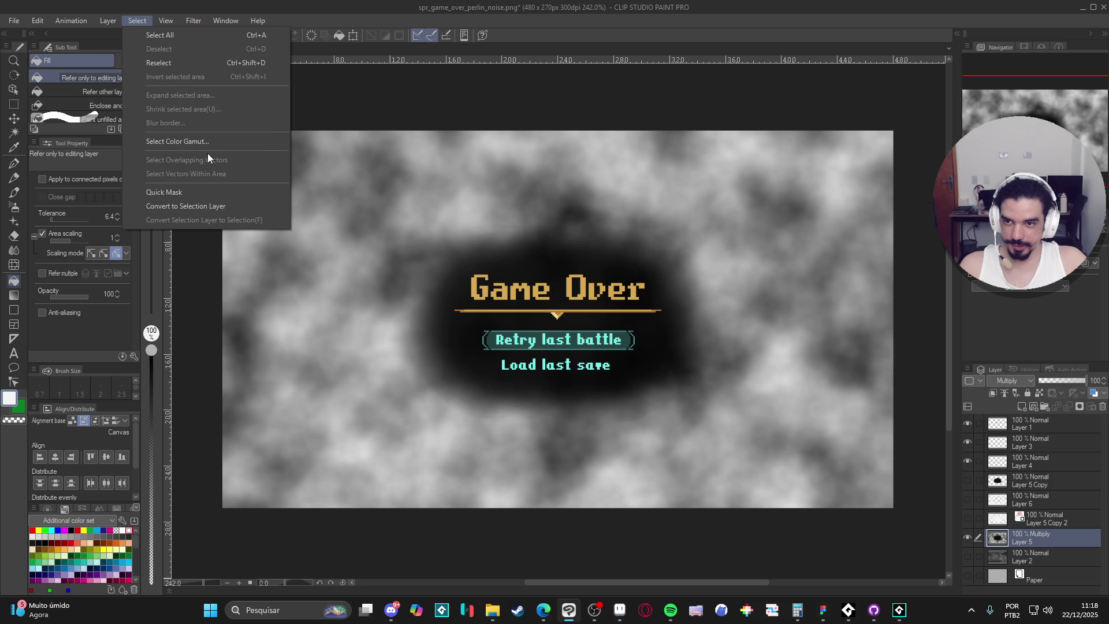
pyautogui.click(216, 145)
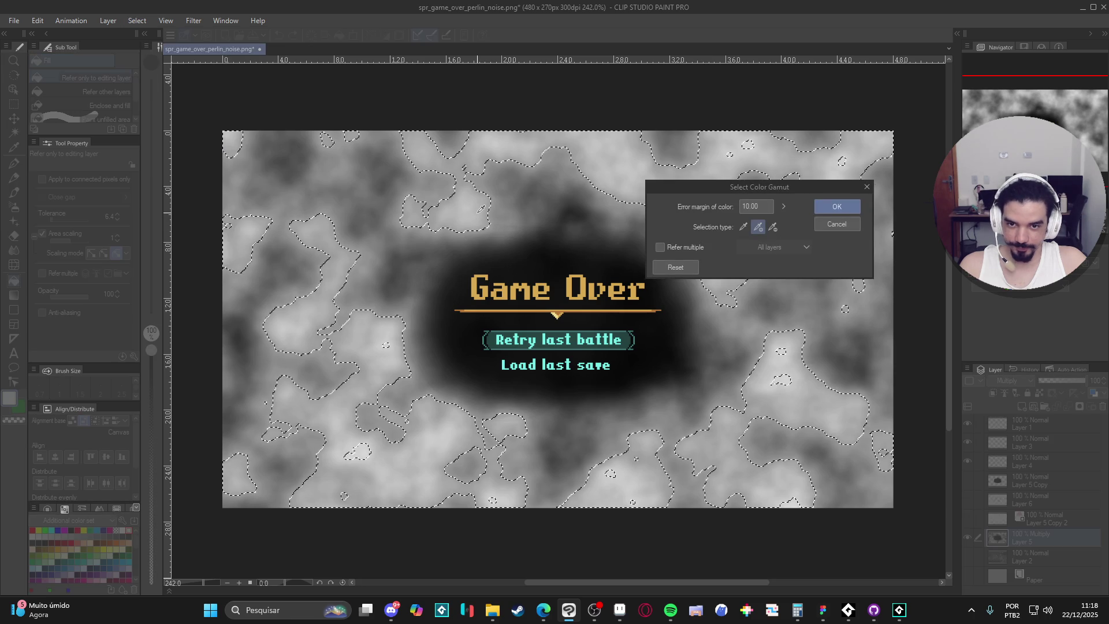
pyautogui.click(746, 209)
pyautogui.write('3')
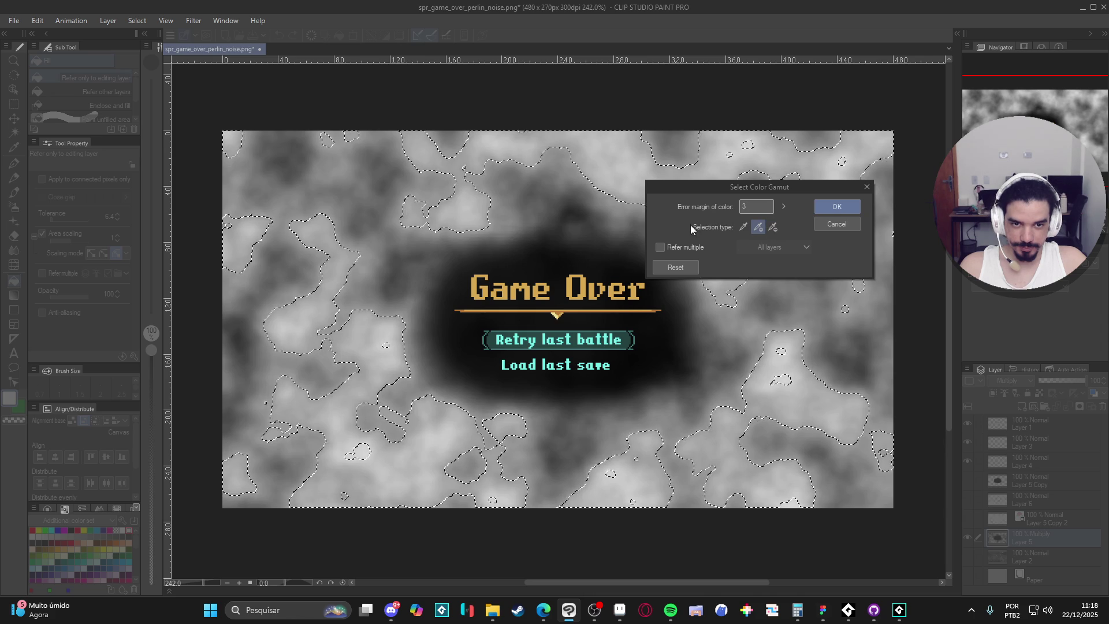
pyautogui.click(841, 207)
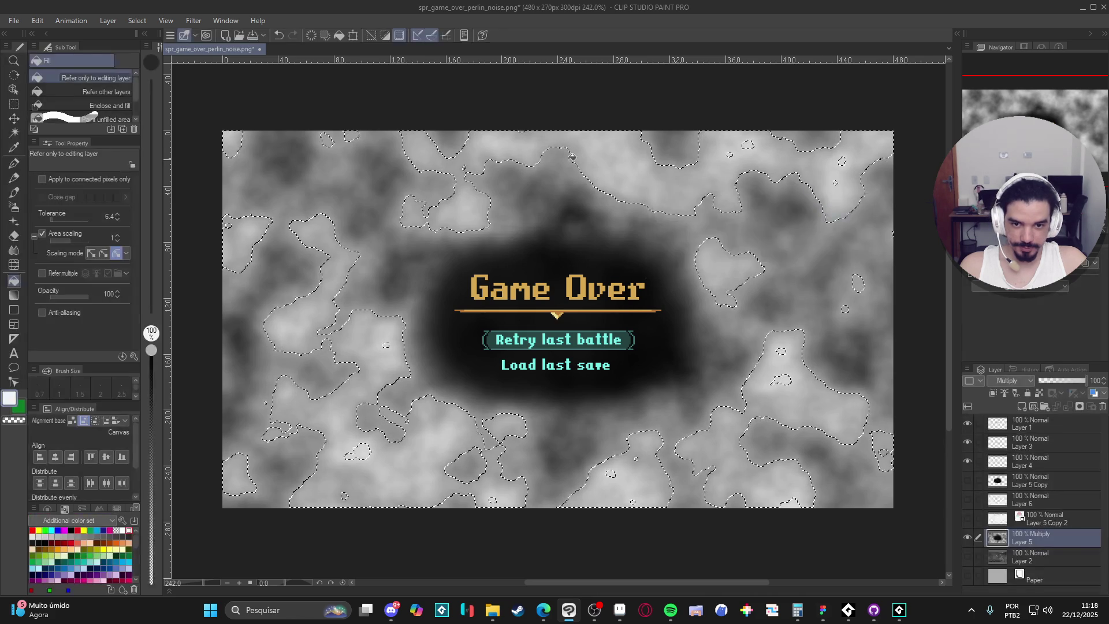
# - Add-sample several grey tones across the noise, confirm the selection, and hide the noise layer
pyautogui.click(131, 21)
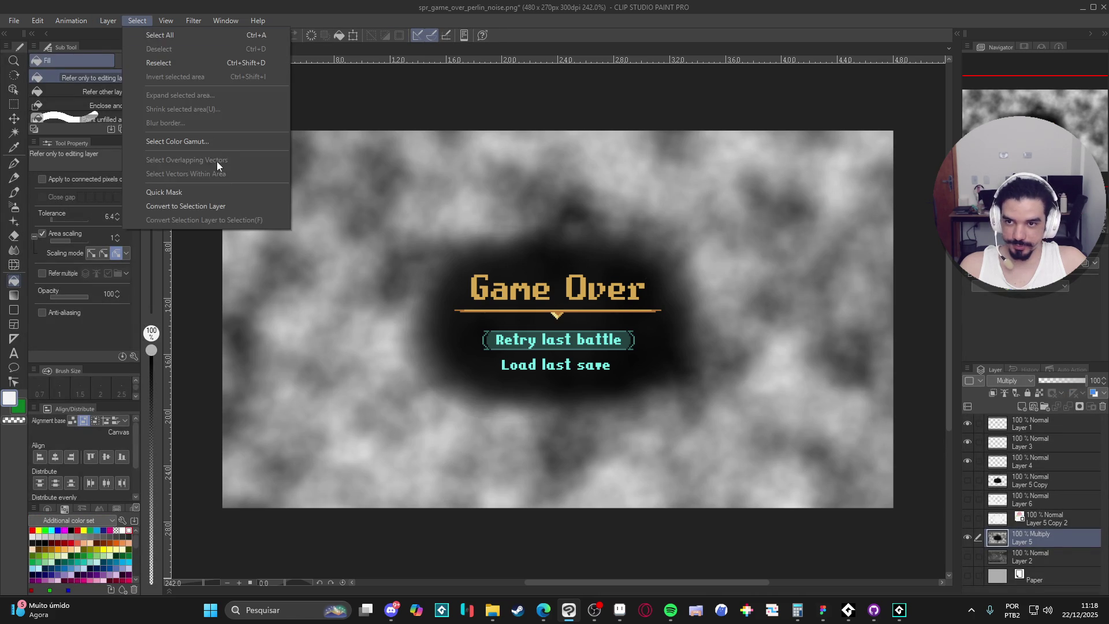
pyautogui.click(228, 147)
pyautogui.click(476, 208)
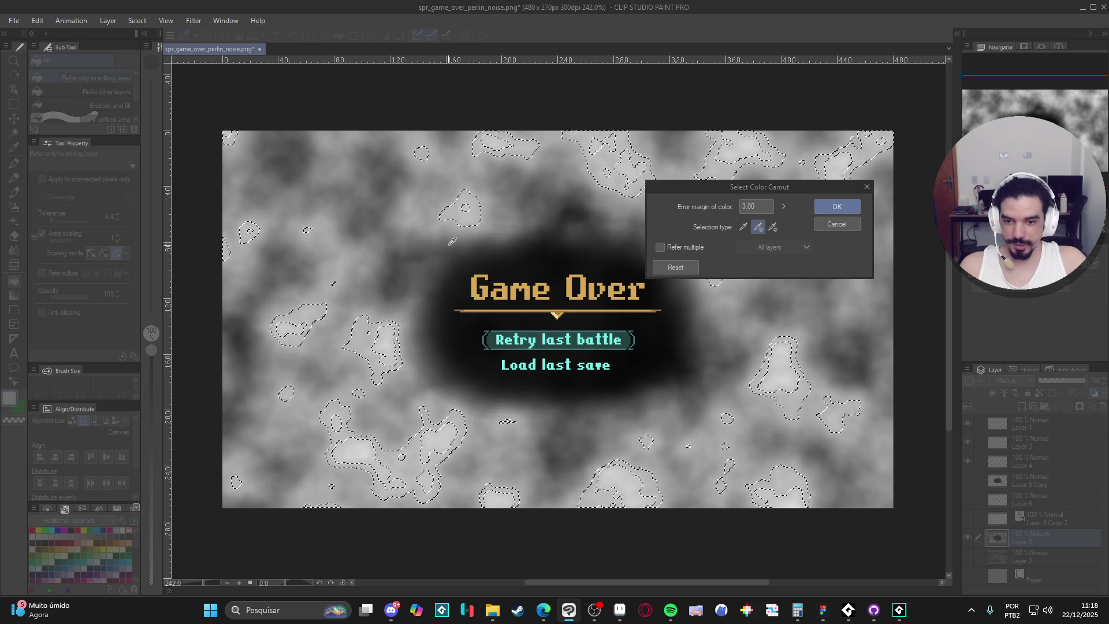
pyautogui.click(334, 283)
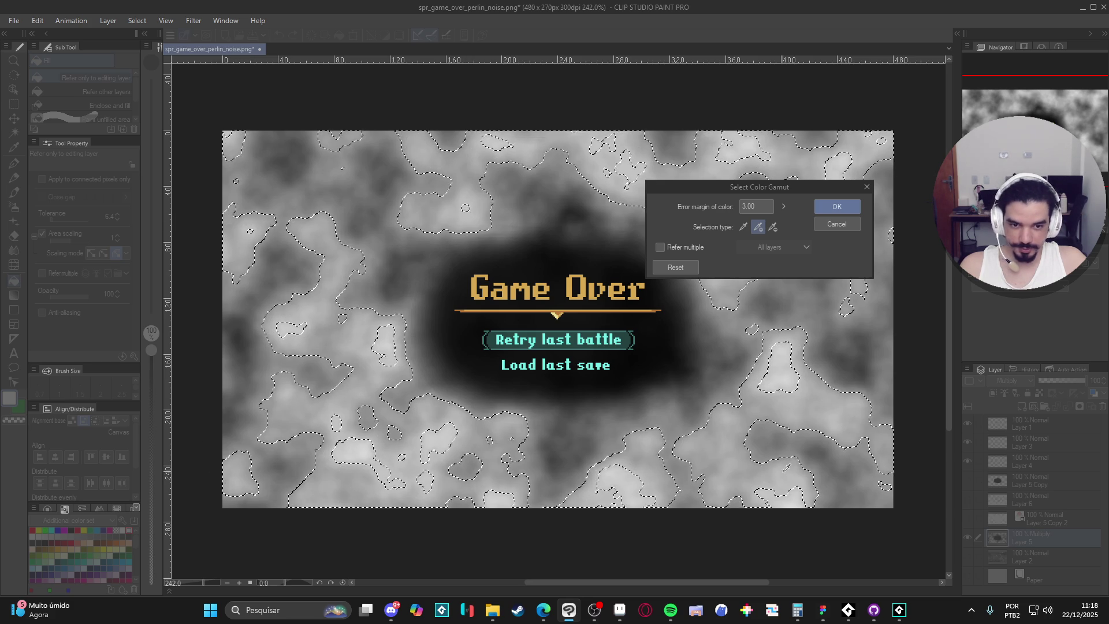
pyautogui.click(812, 439)
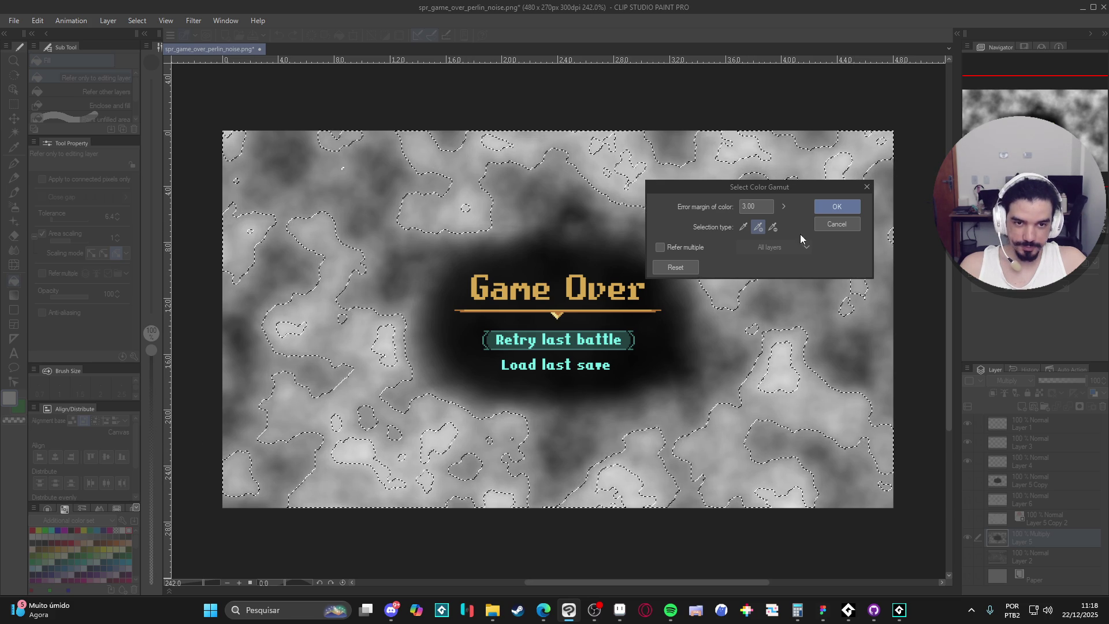
pyautogui.click(772, 227)
pyautogui.click(819, 400)
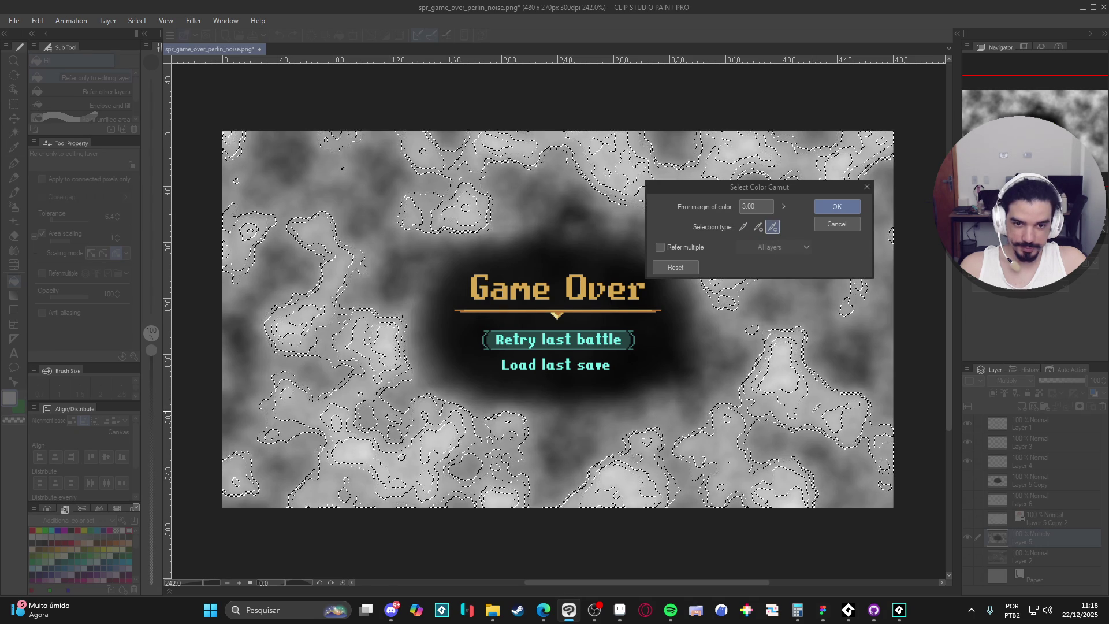
pyautogui.click(758, 226)
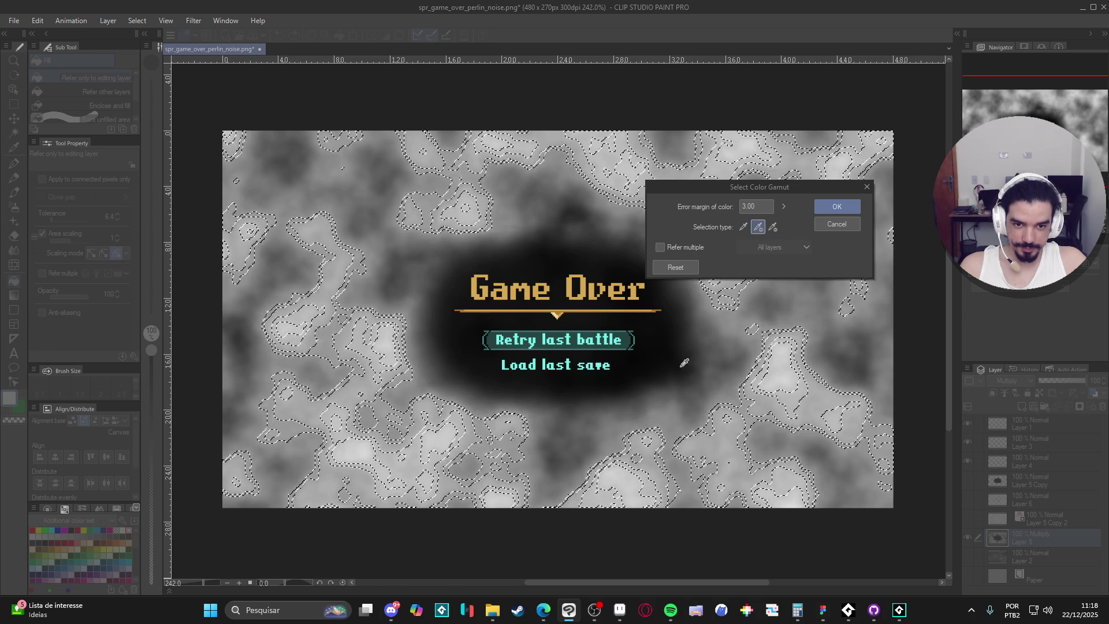
pyautogui.click(669, 414)
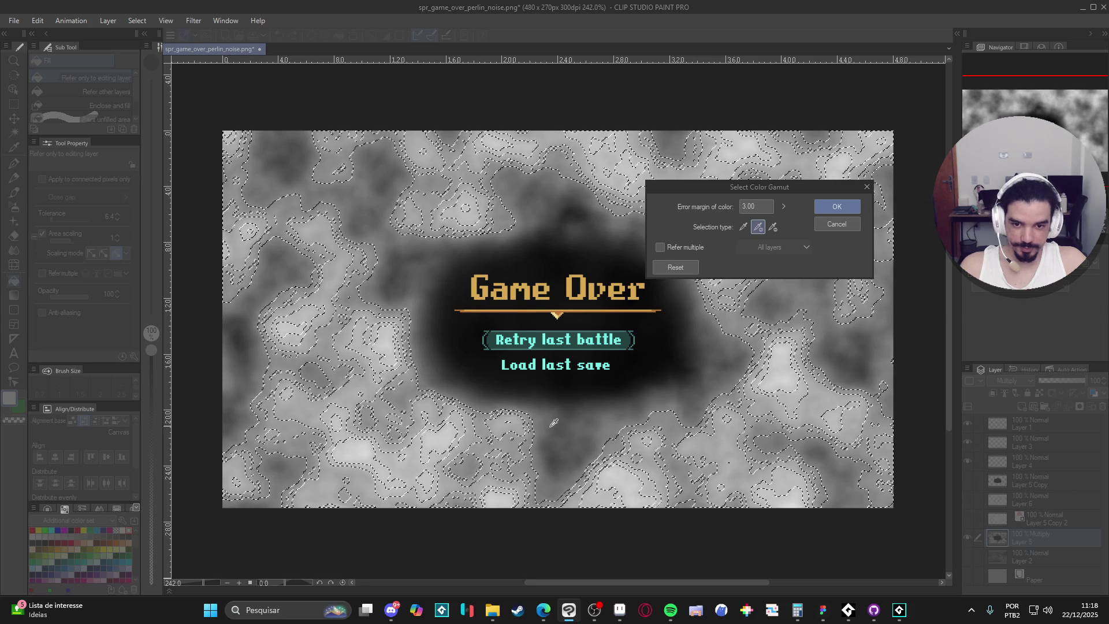
pyautogui.click(540, 448)
pyautogui.click(527, 404)
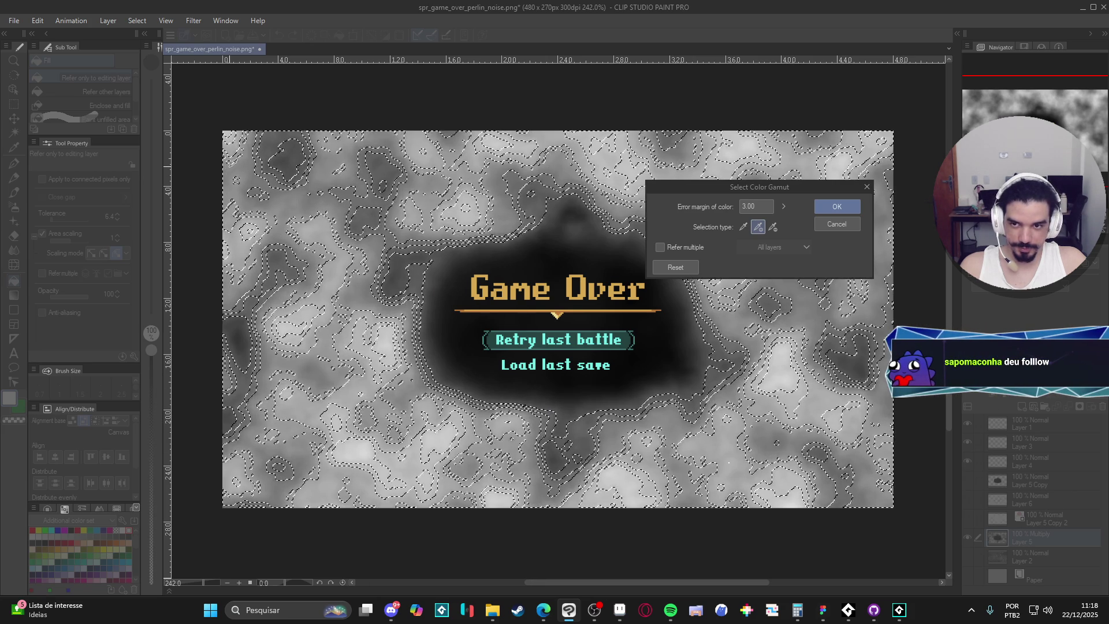
pyautogui.press('Return')
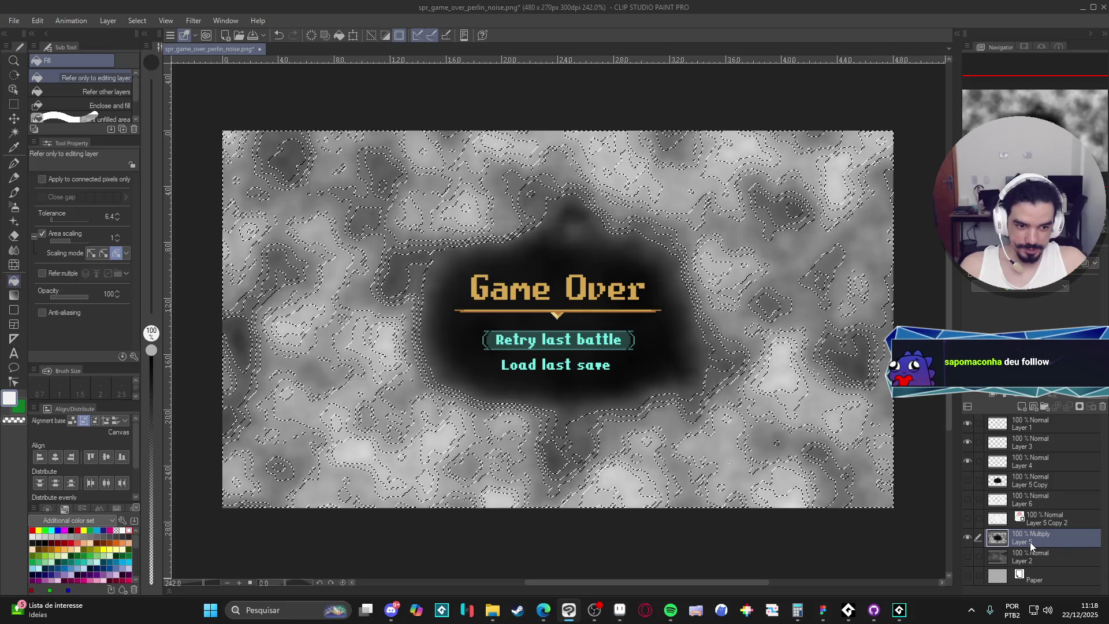
pyautogui.click(968, 536)
# - Copy the selected noise bands onto a new layer and show the game screenshot beneath
pyautogui.click(967, 537)
pyautogui.click(969, 537)
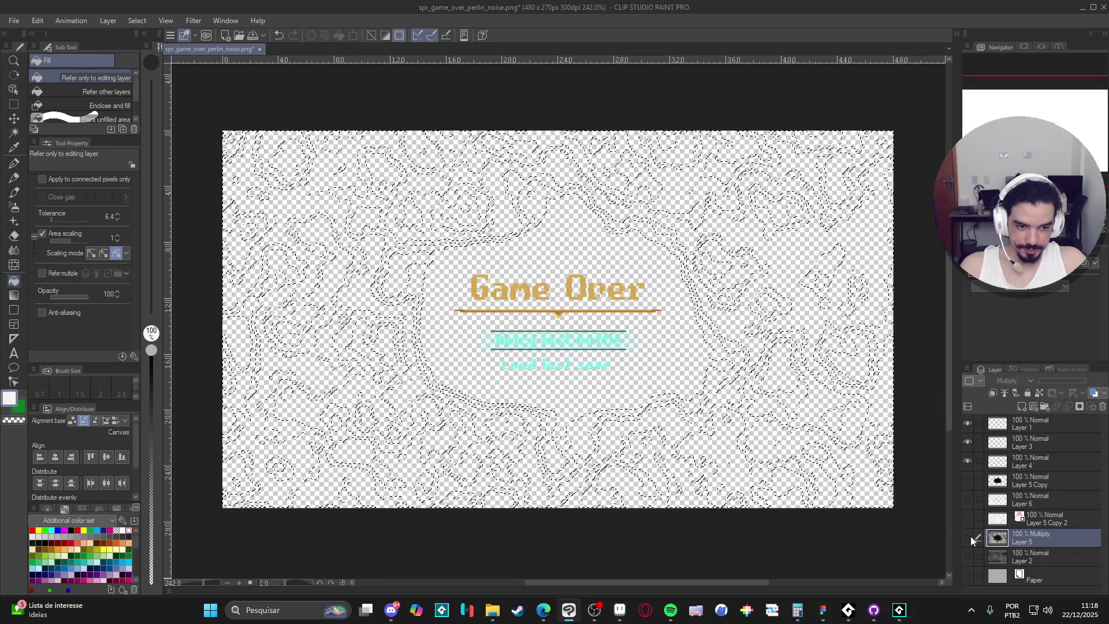
pyautogui.hotkey('ctrl', 'd')
pyautogui.hotkey('ctrl', 'j')
pyautogui.click(968, 536)
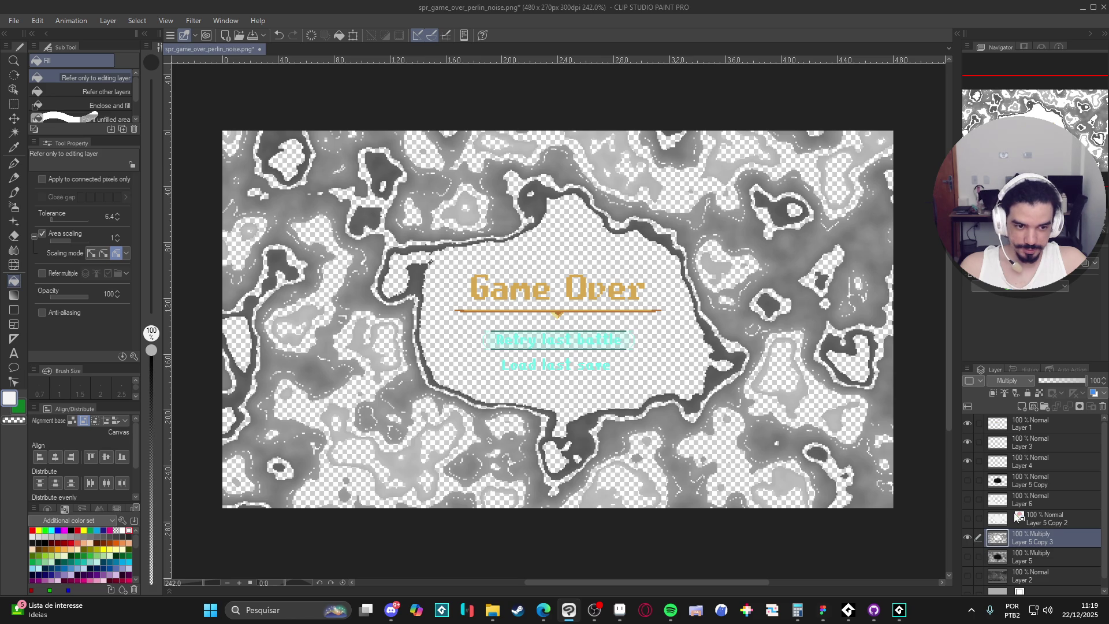
pyautogui.scroll(-1, 965, 566)
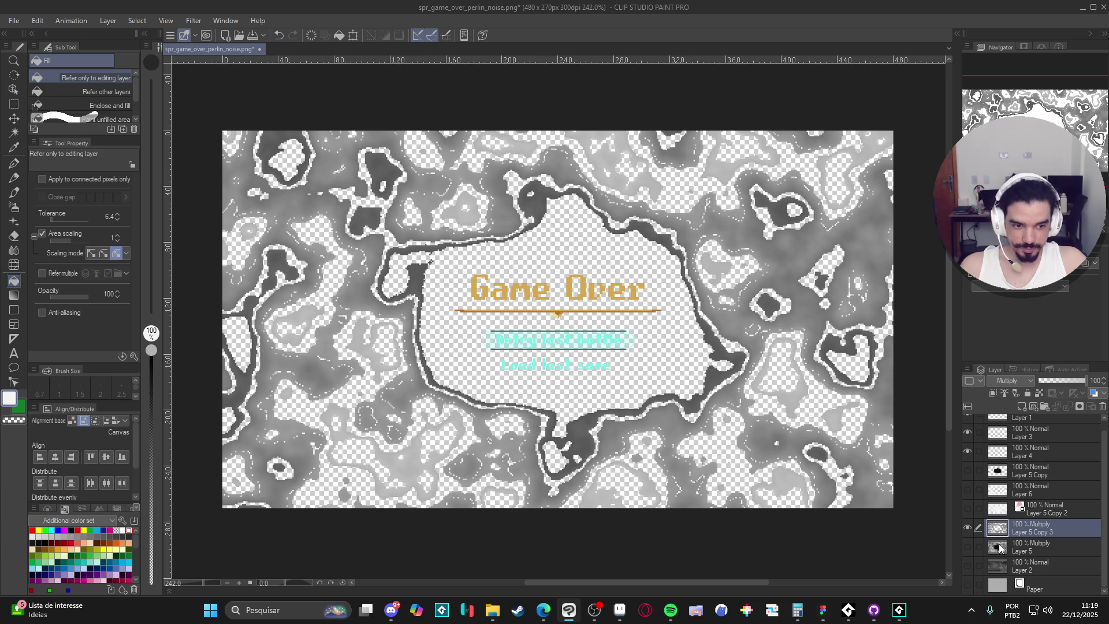
pyautogui.click(967, 565)
pyautogui.click(968, 527)
pyautogui.click(968, 527)
# - Apply a Gaussian blur of strength 22.29 to the new noise layer
pyautogui.click(201, 19)
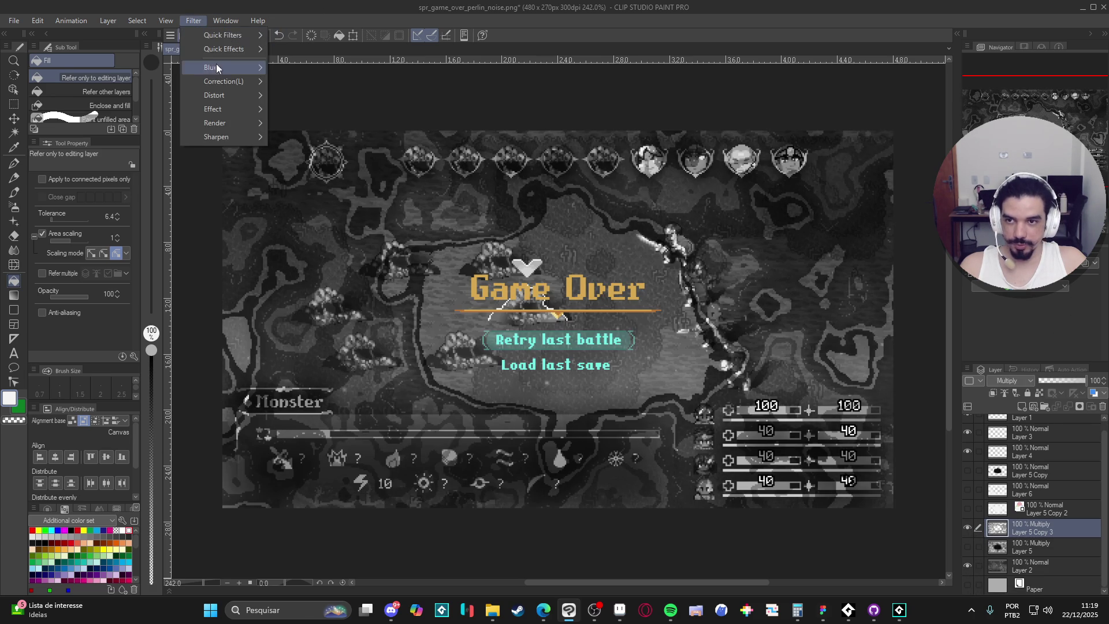
pyautogui.moveTo(216, 64)
pyautogui.click(337, 102)
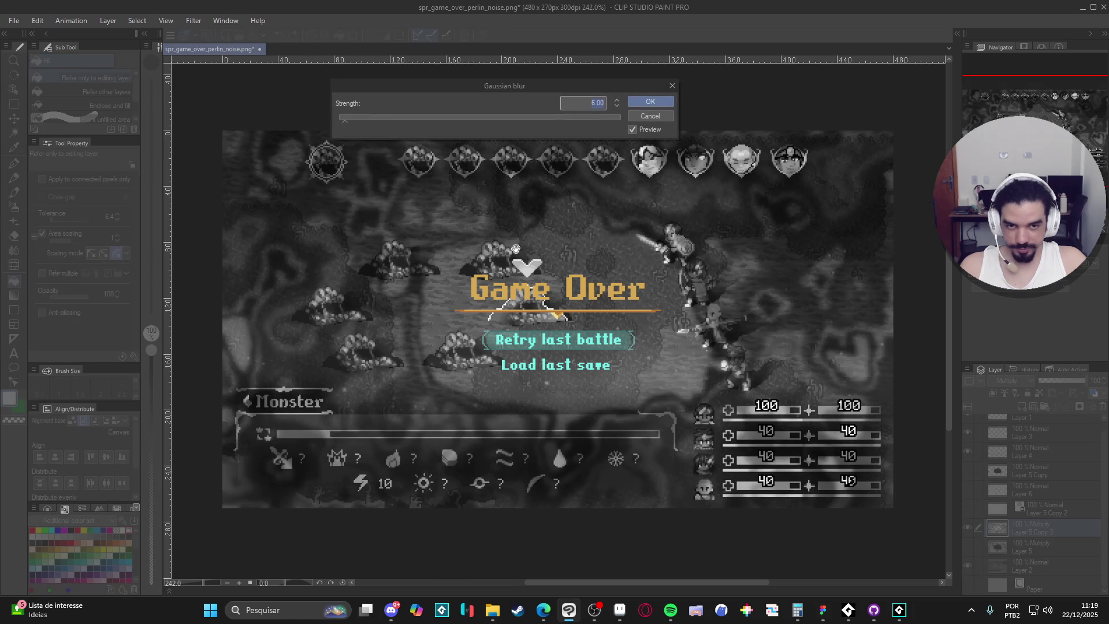
pyautogui.click(404, 120)
pyautogui.moveTo(397, 123); pyautogui.dragTo(368, 122)
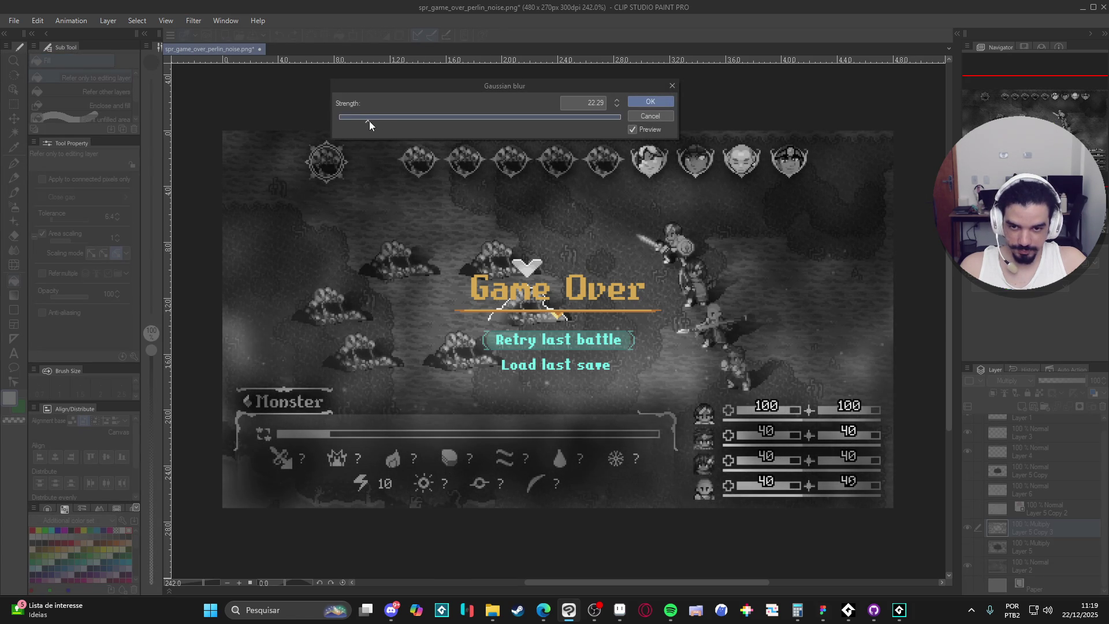
pyautogui.click(660, 106)
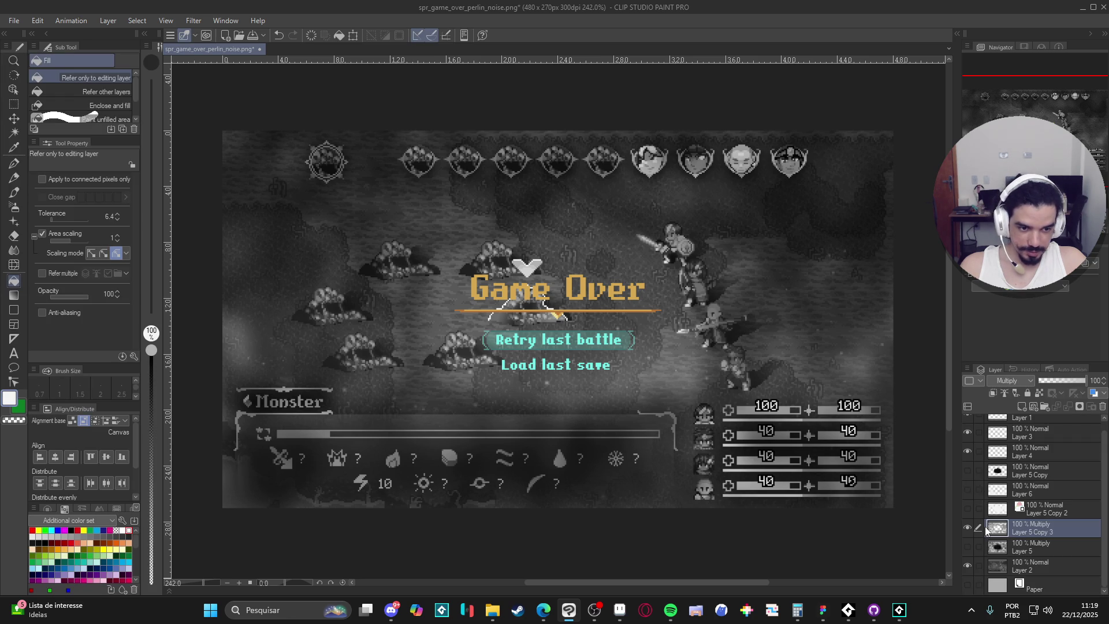
# - Compare the blurred noise against the other layers and turn on its layer colour
pyautogui.click(968, 547)
pyautogui.click(968, 546)
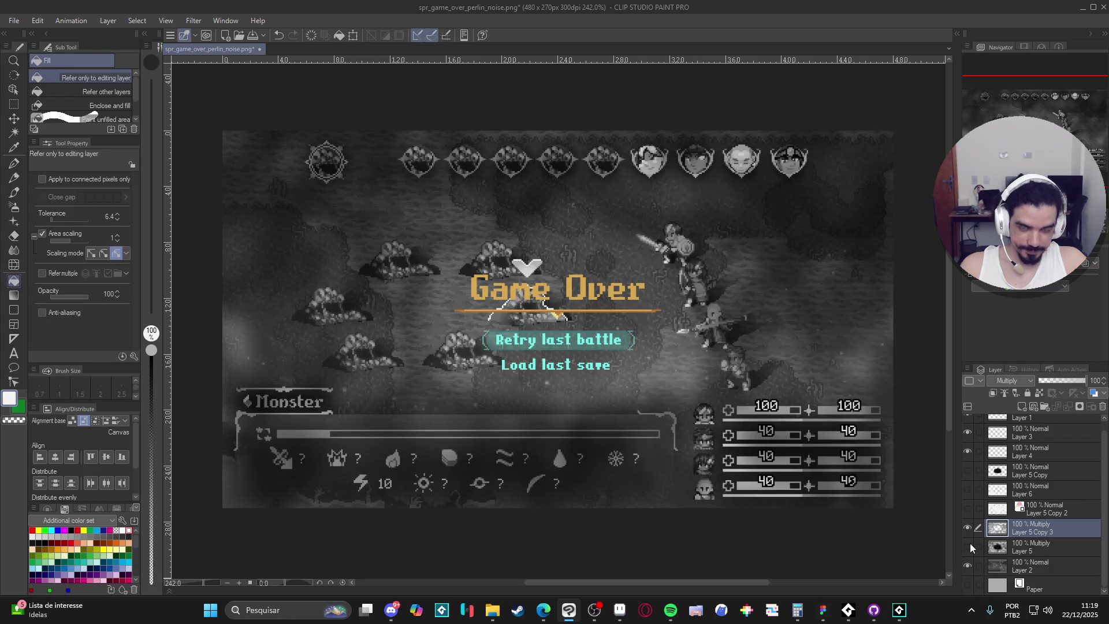
pyautogui.click(969, 544)
pyautogui.click(969, 544)
pyautogui.click(967, 526)
pyautogui.click(967, 527)
pyautogui.click(1091, 281)
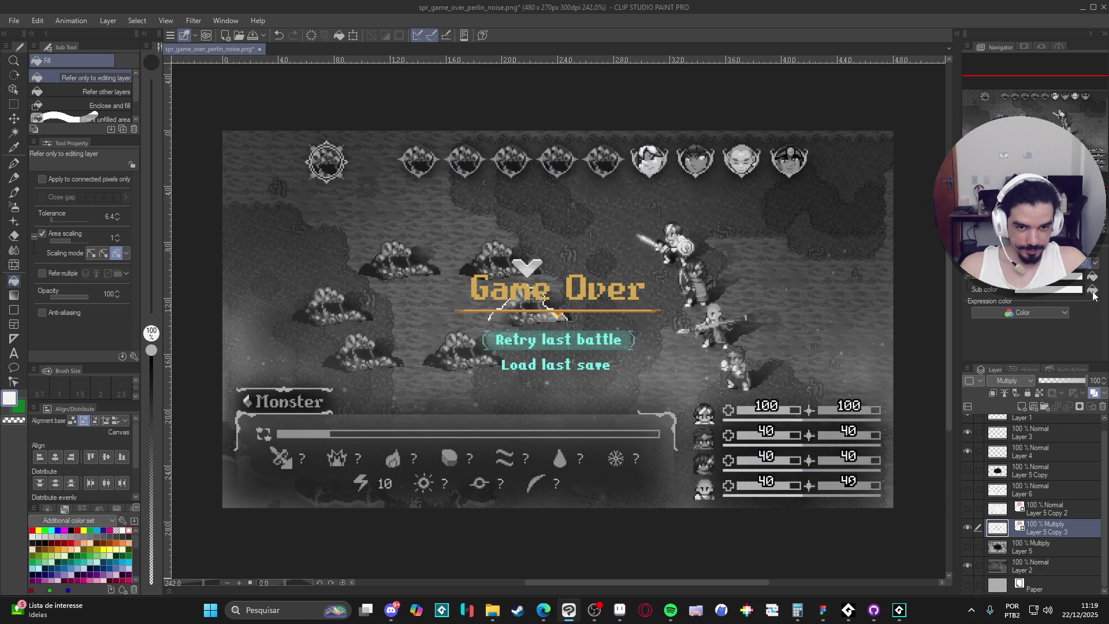
# - Hide the Retry highlight and orange divider layers, and rasterize Layer 5 Copy 3
pyautogui.click(968, 449)
pyautogui.click(967, 432)
pyautogui.scroll(1, 968, 434)
pyautogui.click(972, 424)
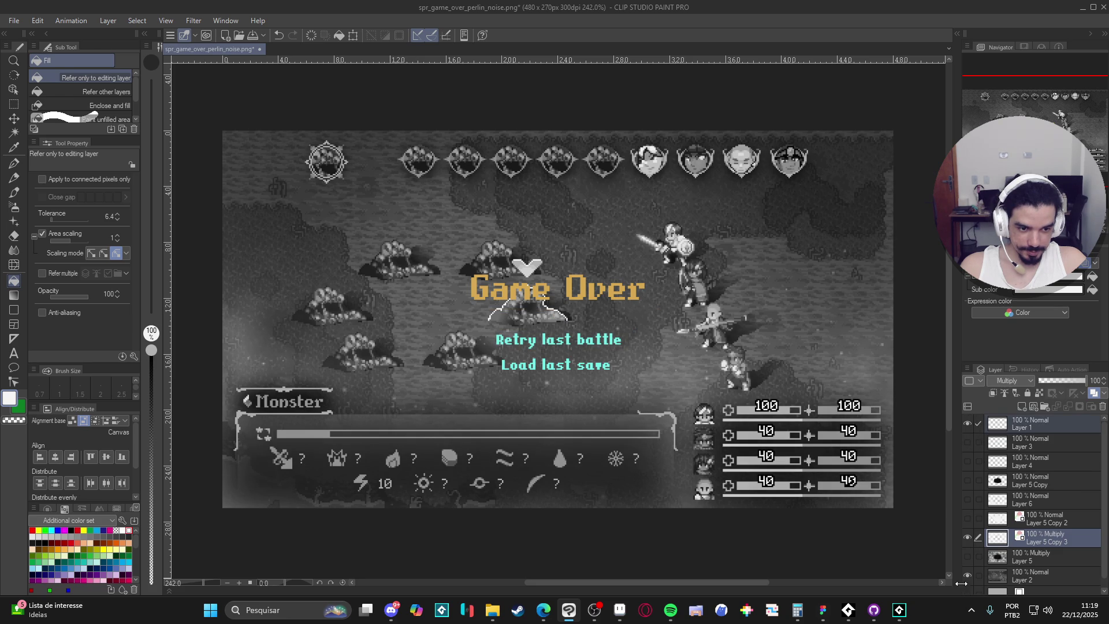
pyautogui.click(969, 574)
pyautogui.click(968, 574)
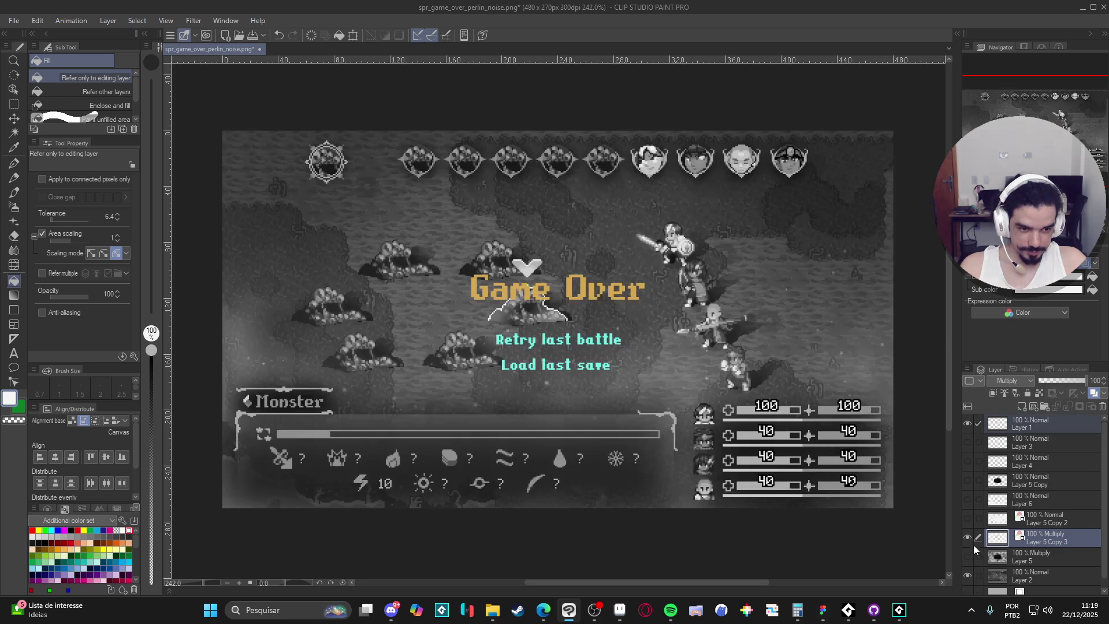
pyautogui.rightClick(1021, 540)
pyautogui.click(1030, 424)
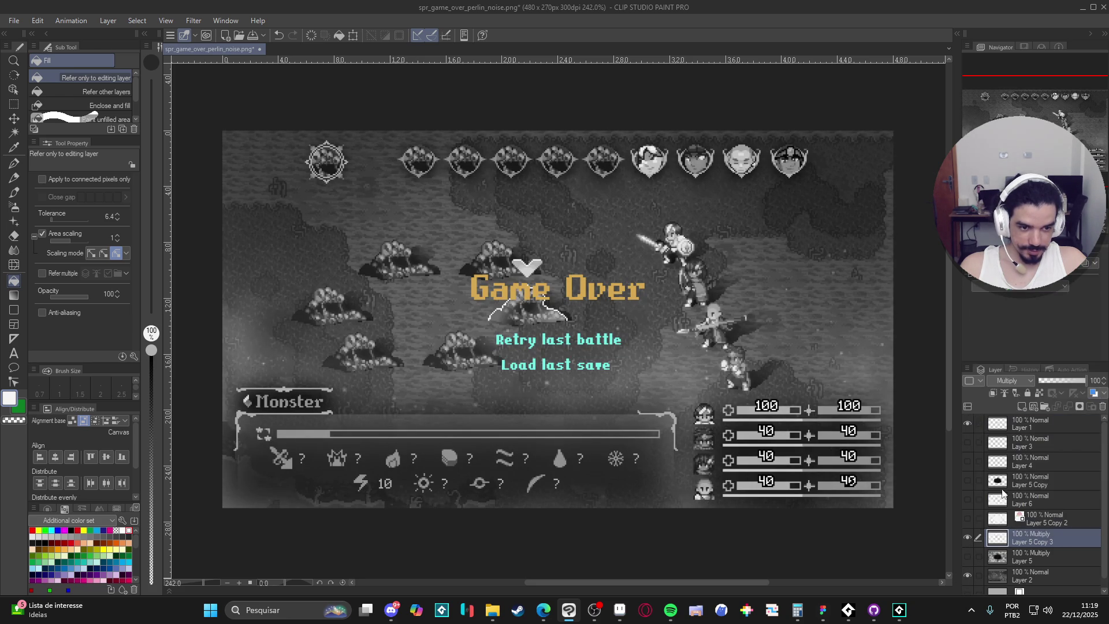
pyautogui.click(895, 615)
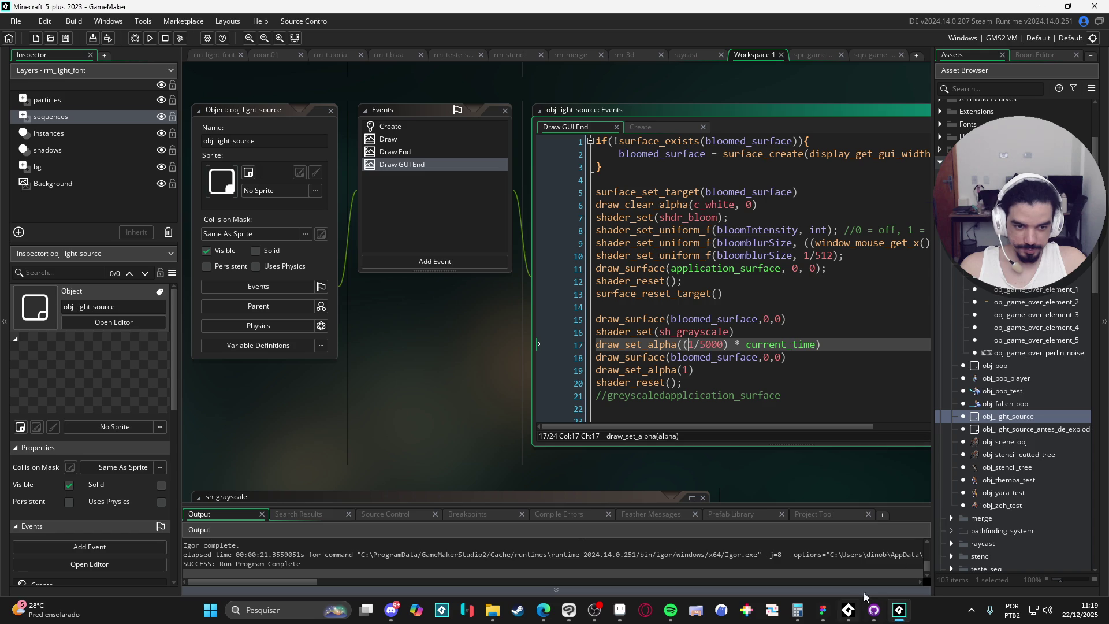
# - Open spr_game_over_perlin_noise (480 x 270) in GameMaker's image editor
pyautogui.scroll(-5, 1010, 470)
pyautogui.scroll(-15, 1018, 465)
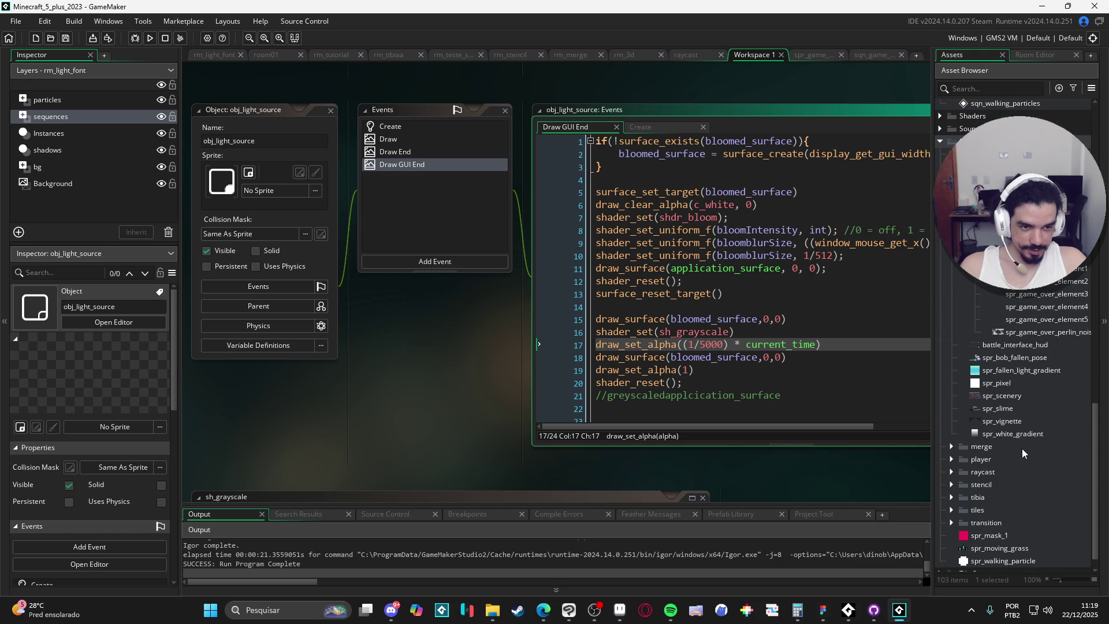
pyautogui.click(1015, 334)
pyautogui.doubleClick(1015, 334)
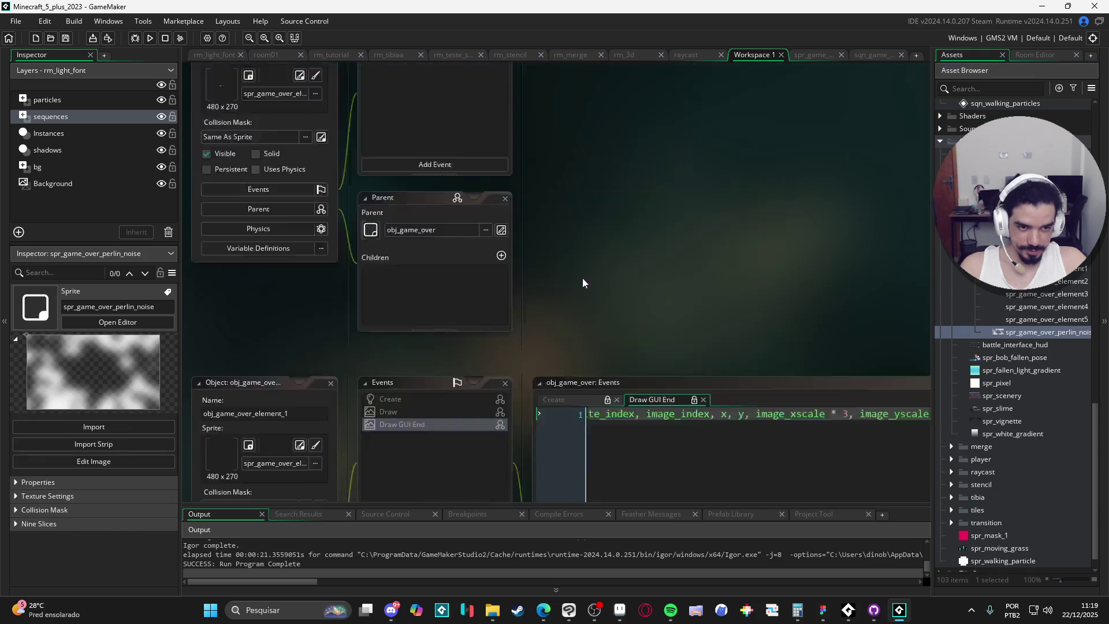
pyautogui.click(308, 171)
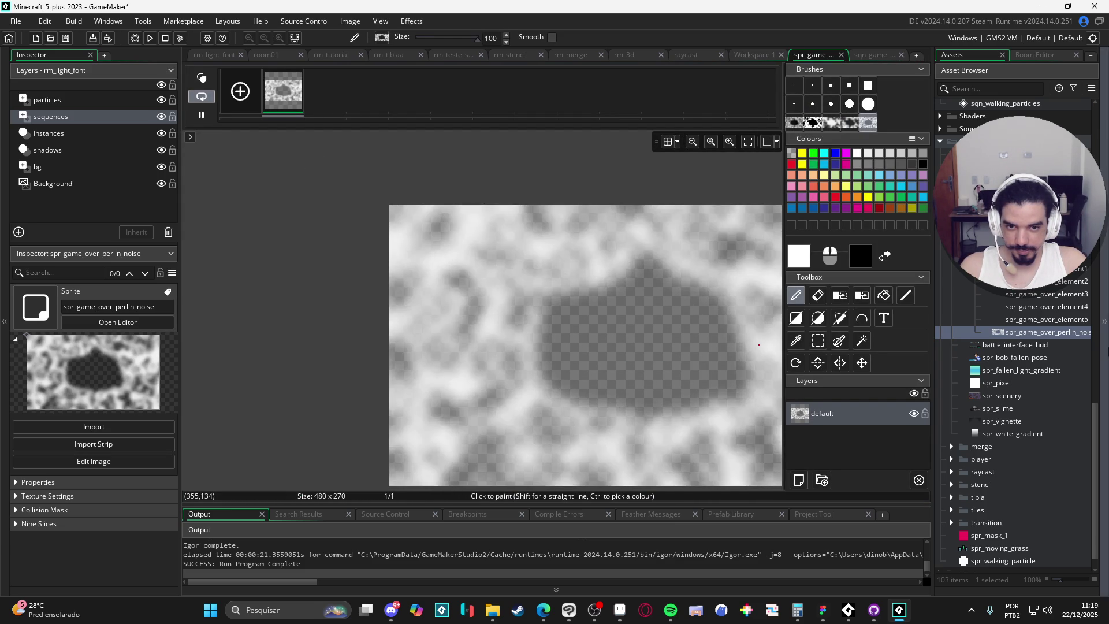
pyautogui.press('s')
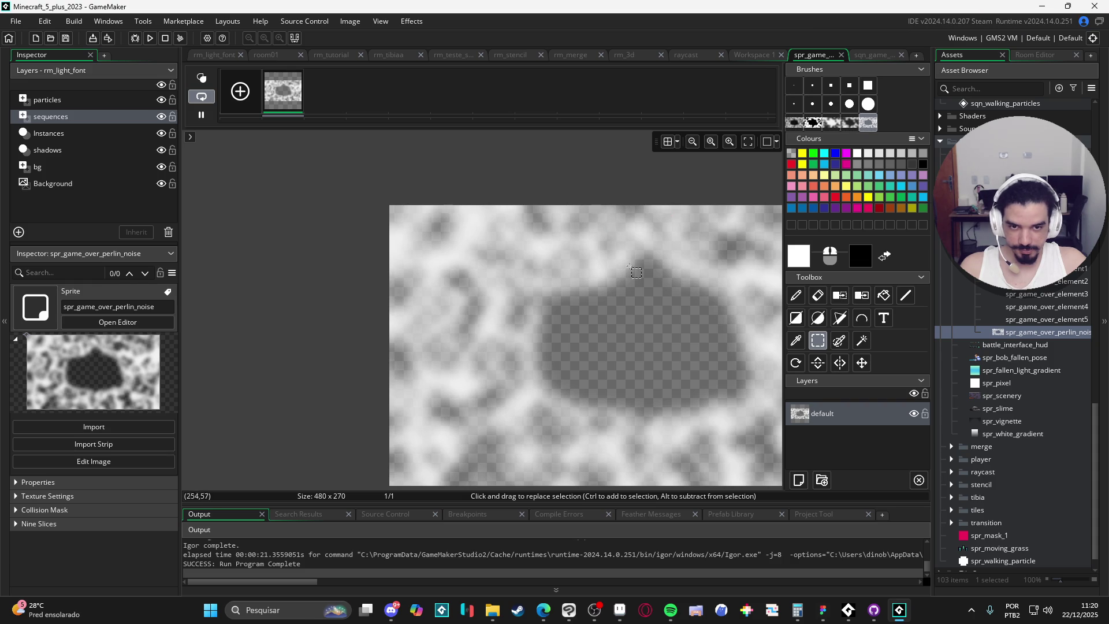
# - Test-run the Game Over screen fading to gray, then return to Clip Studio Paint
pyautogui.press('F5')
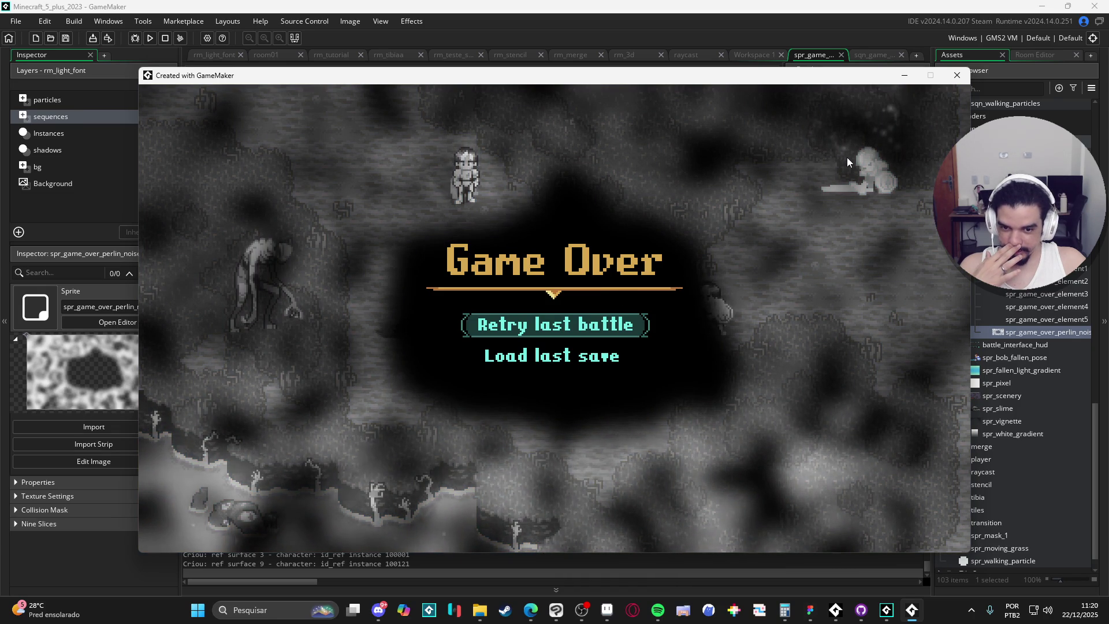
pyautogui.click(957, 81)
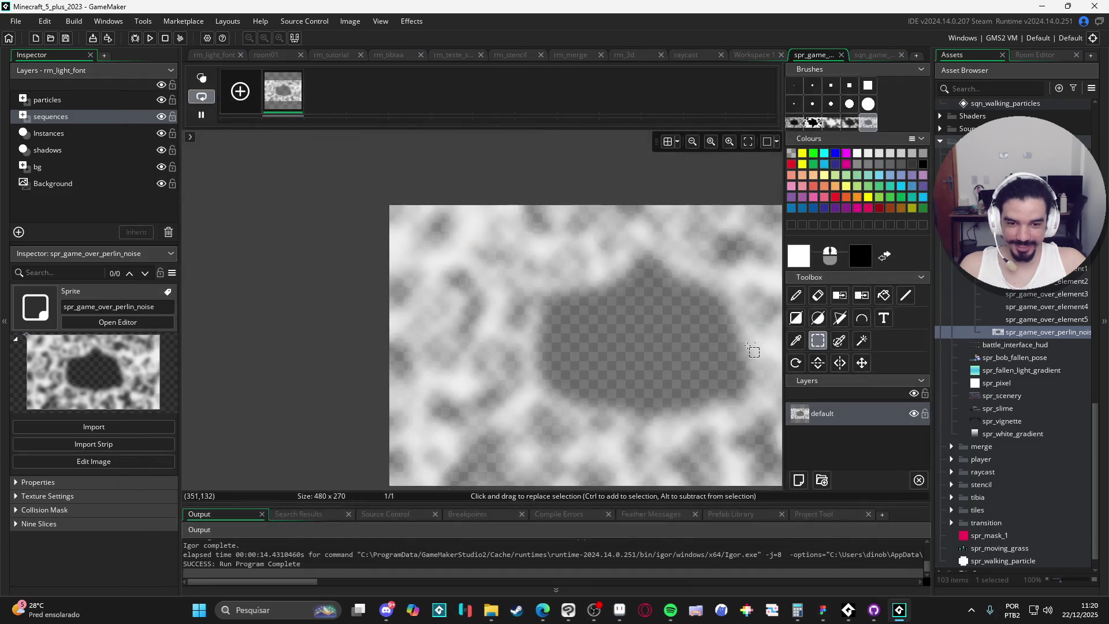
pyautogui.moveTo(572, 616)
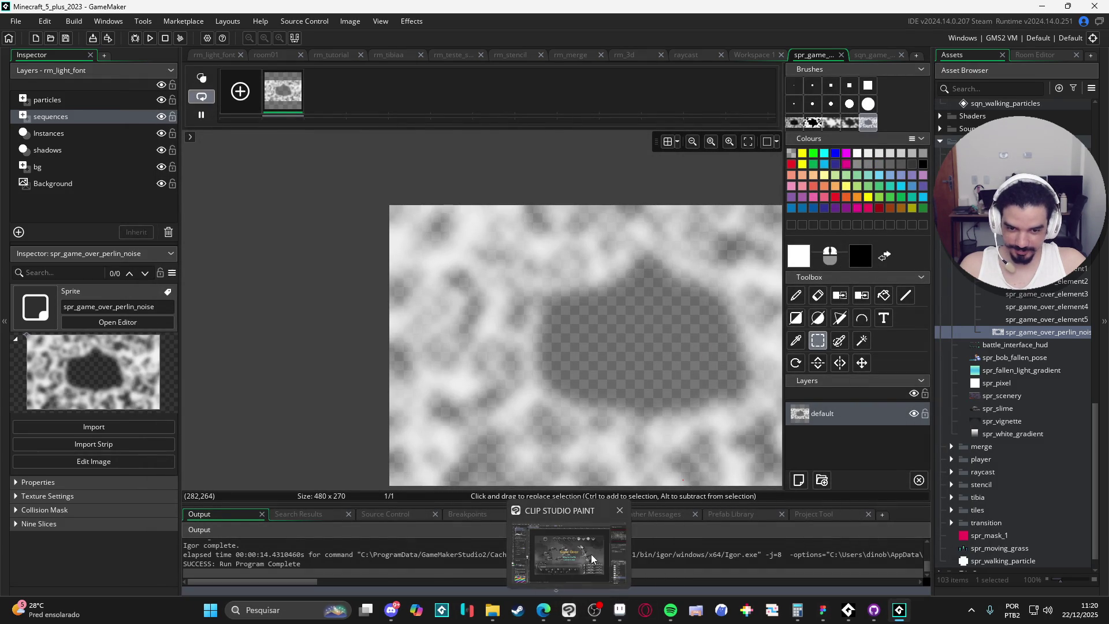
pyautogui.click(571, 614)
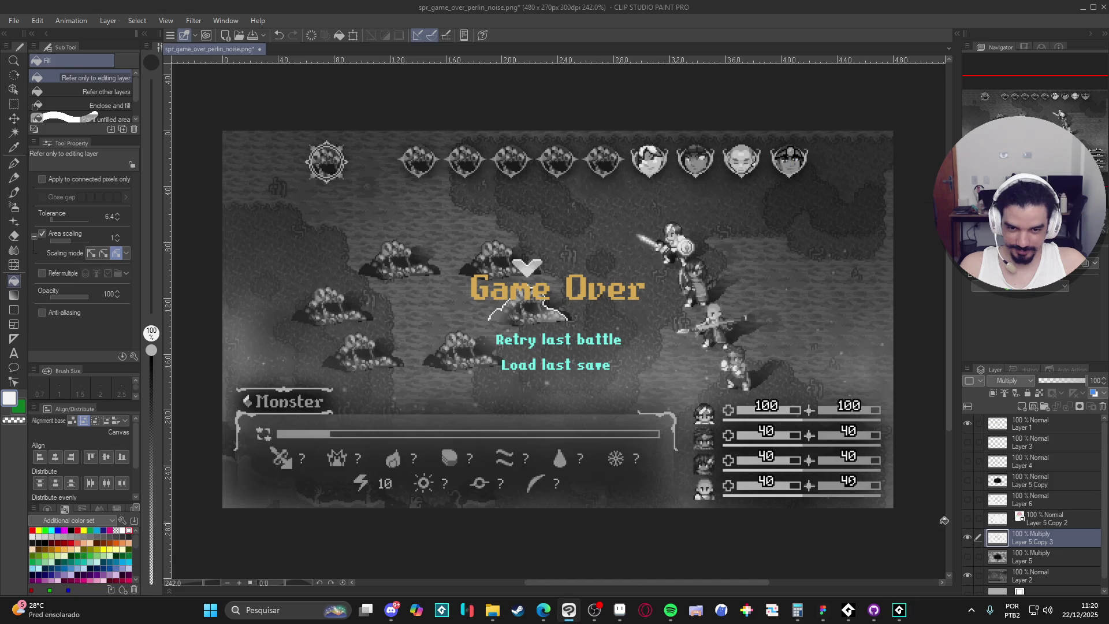
# - Compare Layer 5 Copy 3 with the dark Layer 5 vignette by toggling their visibility
pyautogui.click(971, 539)
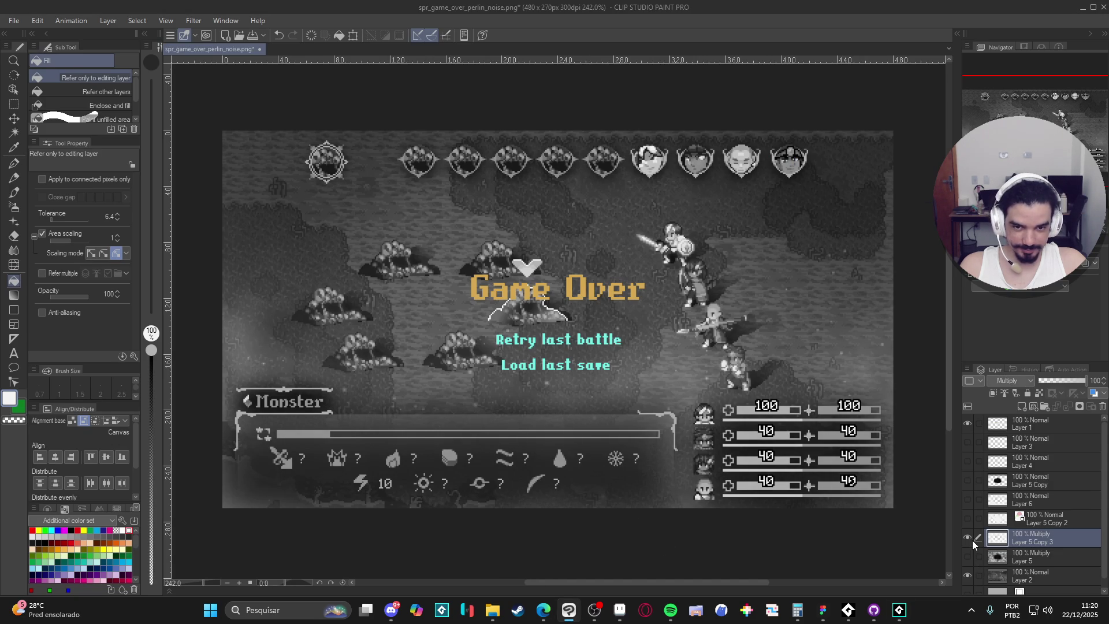
pyautogui.click(969, 554)
pyautogui.click(968, 539)
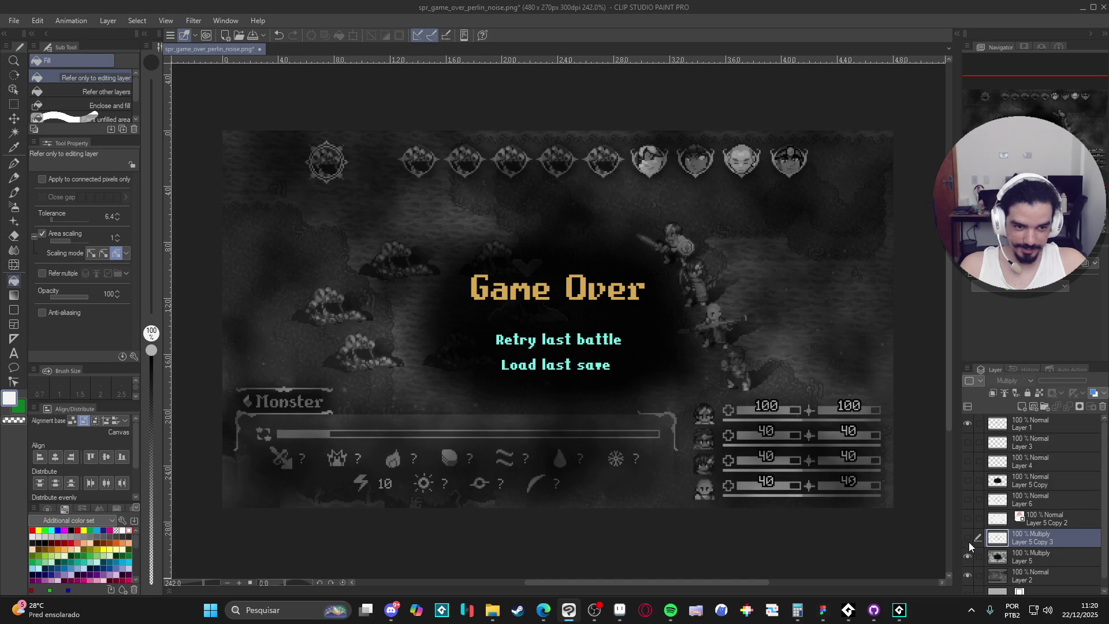
pyautogui.click(968, 555)
pyautogui.click(968, 556)
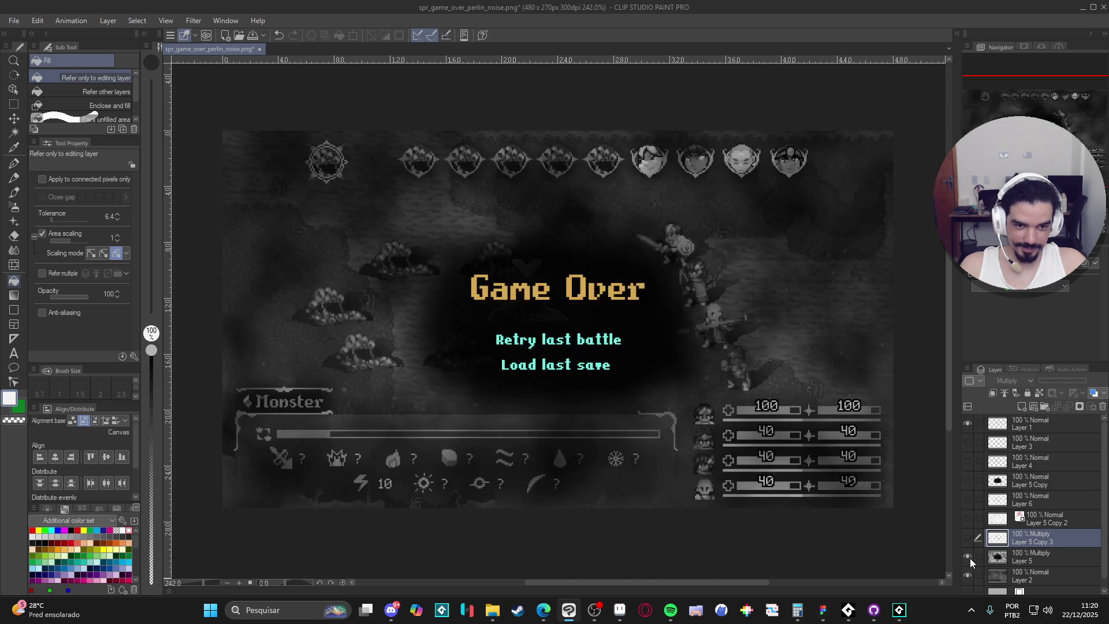
pyautogui.click(1032, 553)
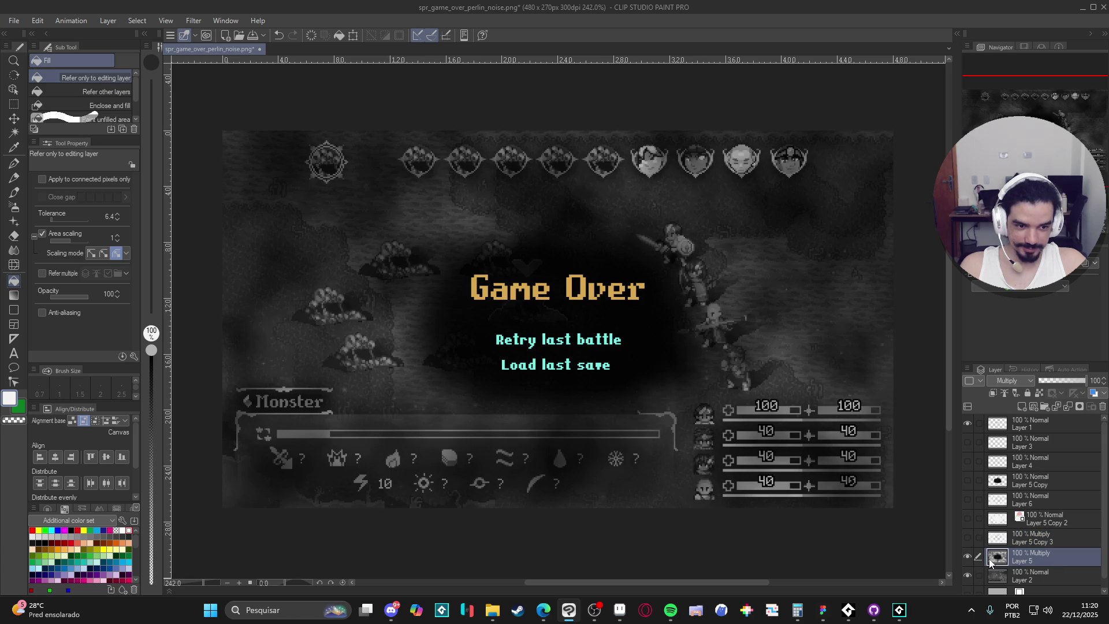
pyautogui.click(969, 555)
pyautogui.click(969, 554)
pyautogui.click(969, 555)
pyautogui.click(969, 554)
pyautogui.click(969, 554)
pyautogui.click(967, 555)
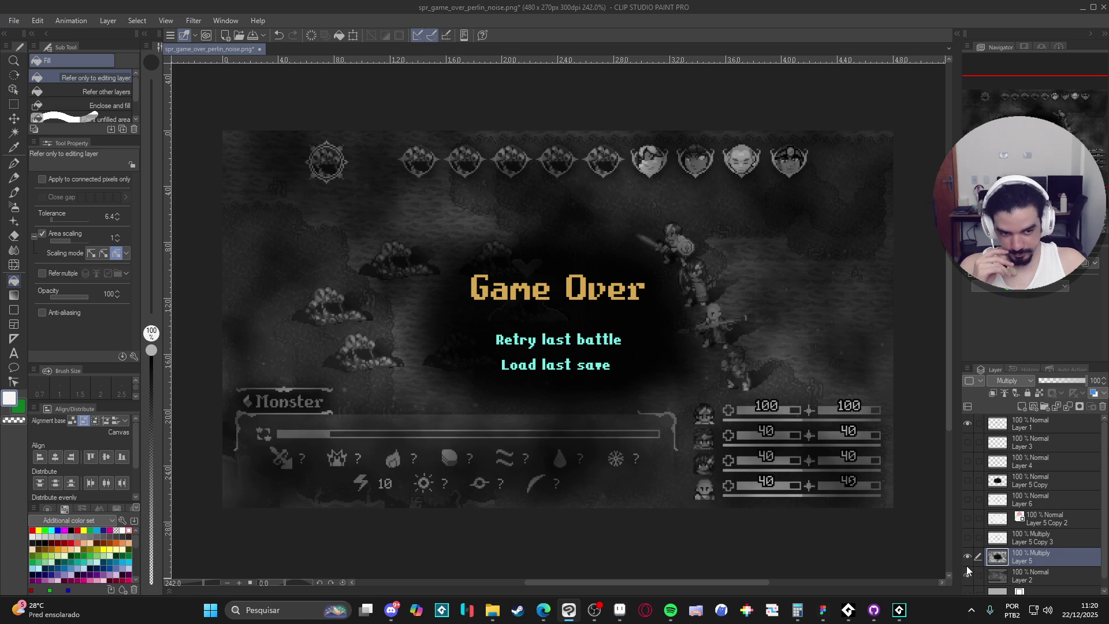
# - Recheck the Layer 5 vignette, then reveal the white Layer 5 Copy 2 noise overlay
pyautogui.click(965, 563)
pyautogui.click(965, 563)
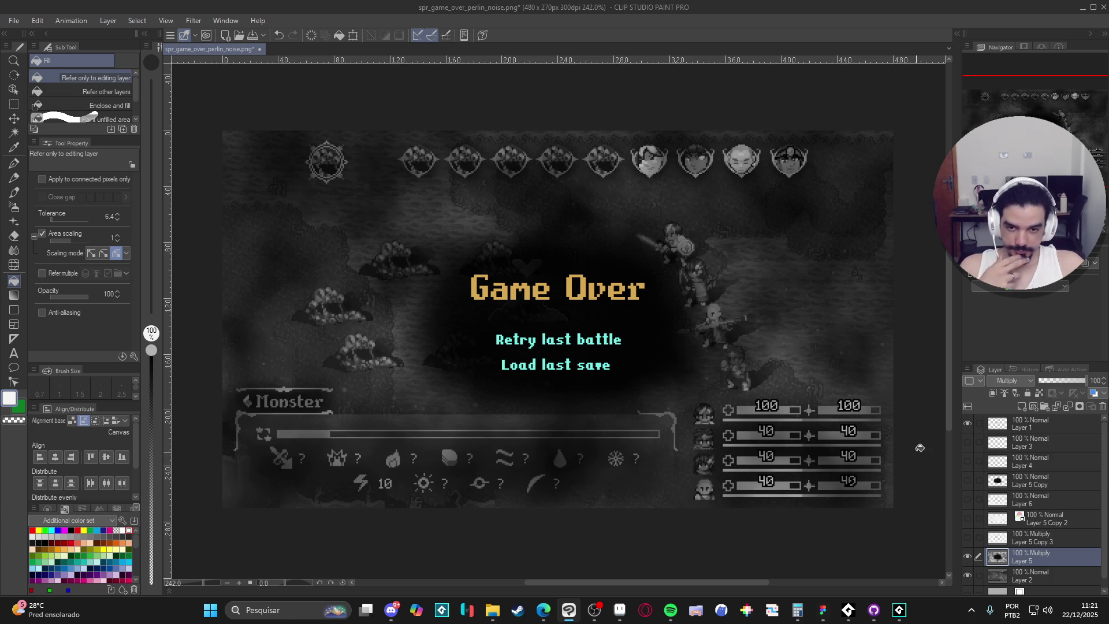
pyautogui.click(968, 555)
pyautogui.click(968, 555)
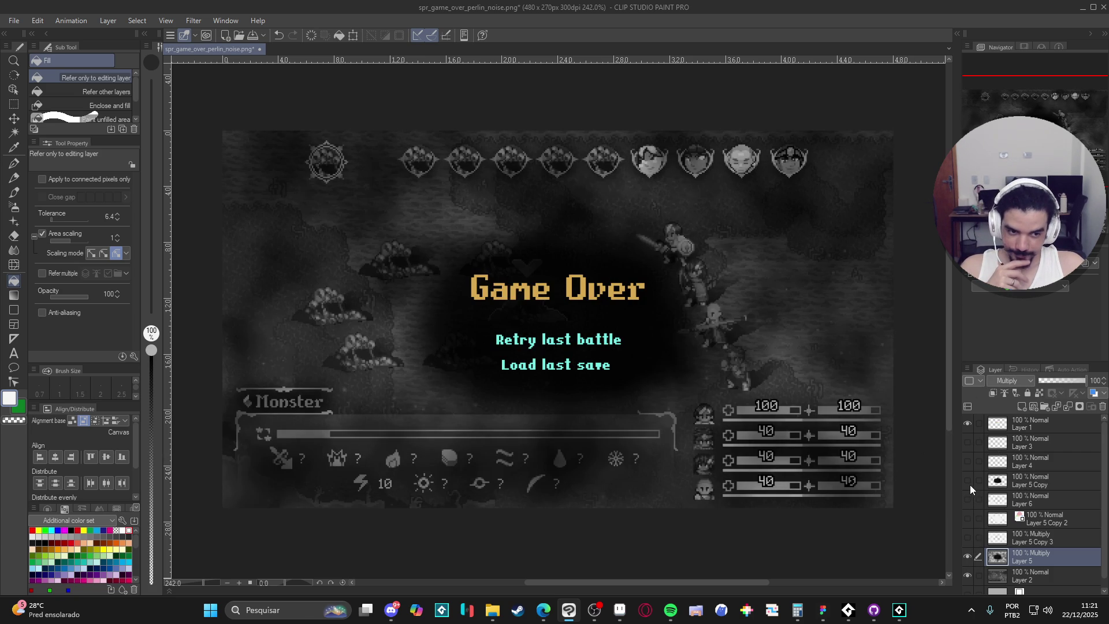
pyautogui.click(967, 518)
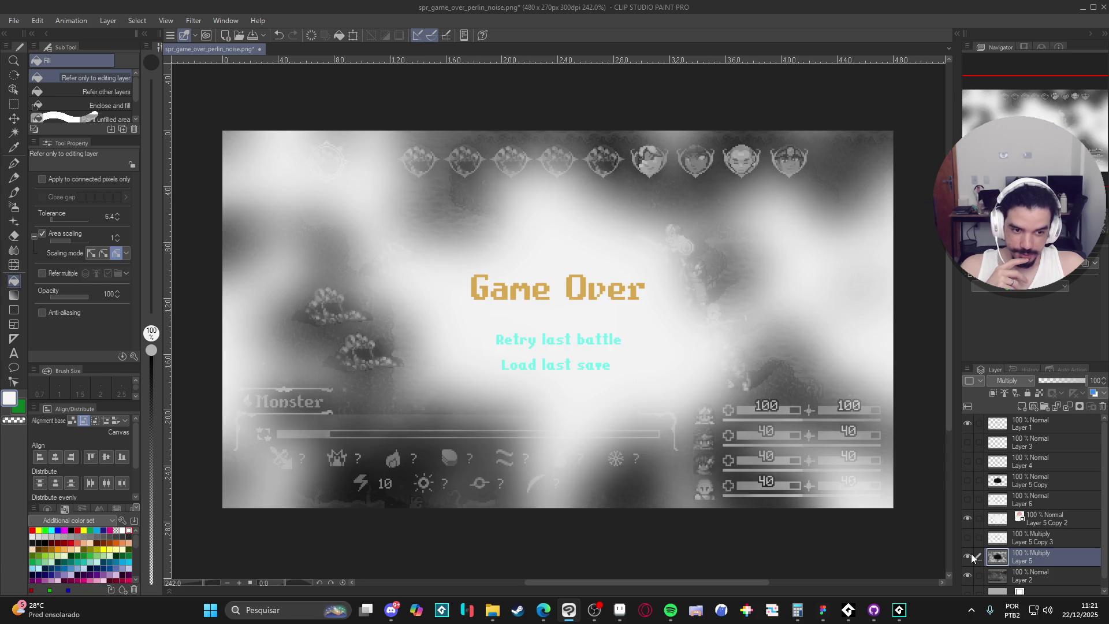
# - Hide the vignette and fill Layer 5 Copy 2's noise with pure black
pyautogui.click(970, 556)
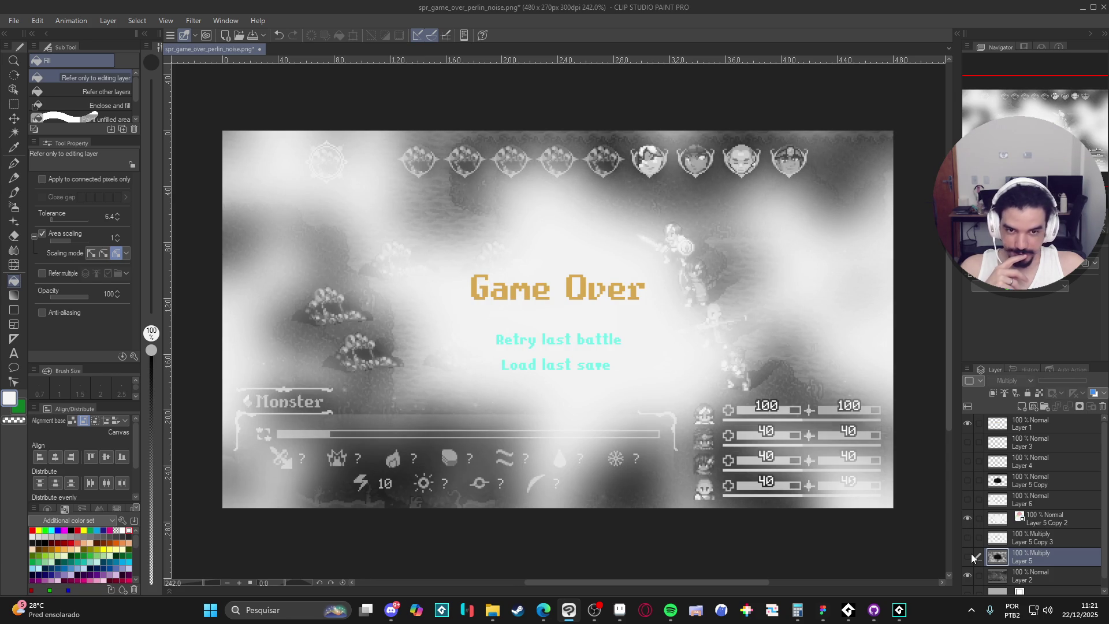
pyautogui.click(1033, 519)
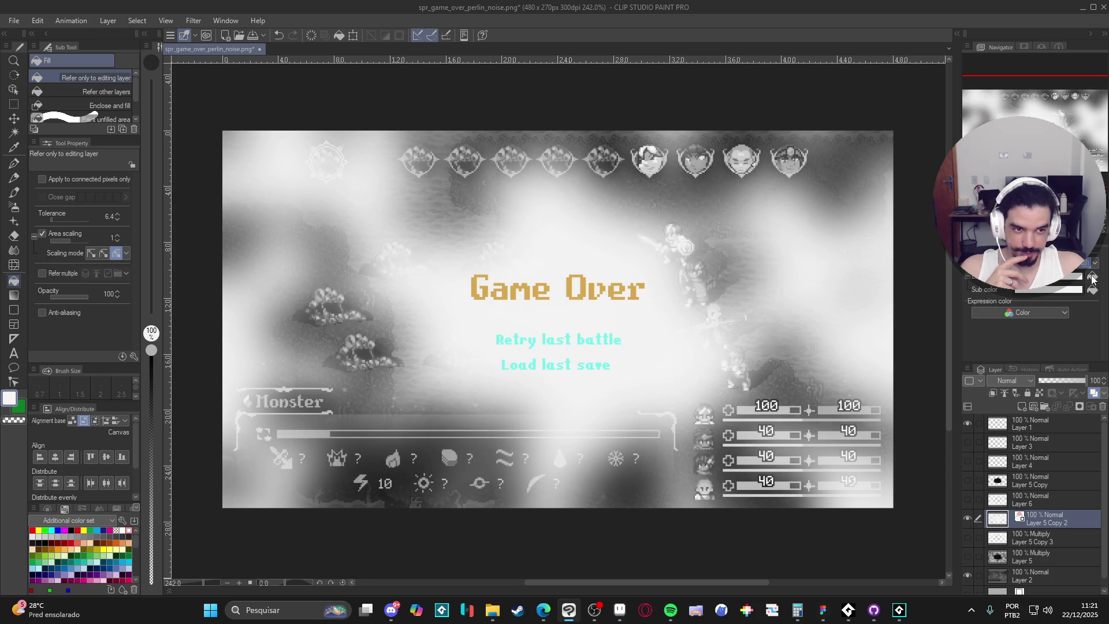
pyautogui.click(33, 543)
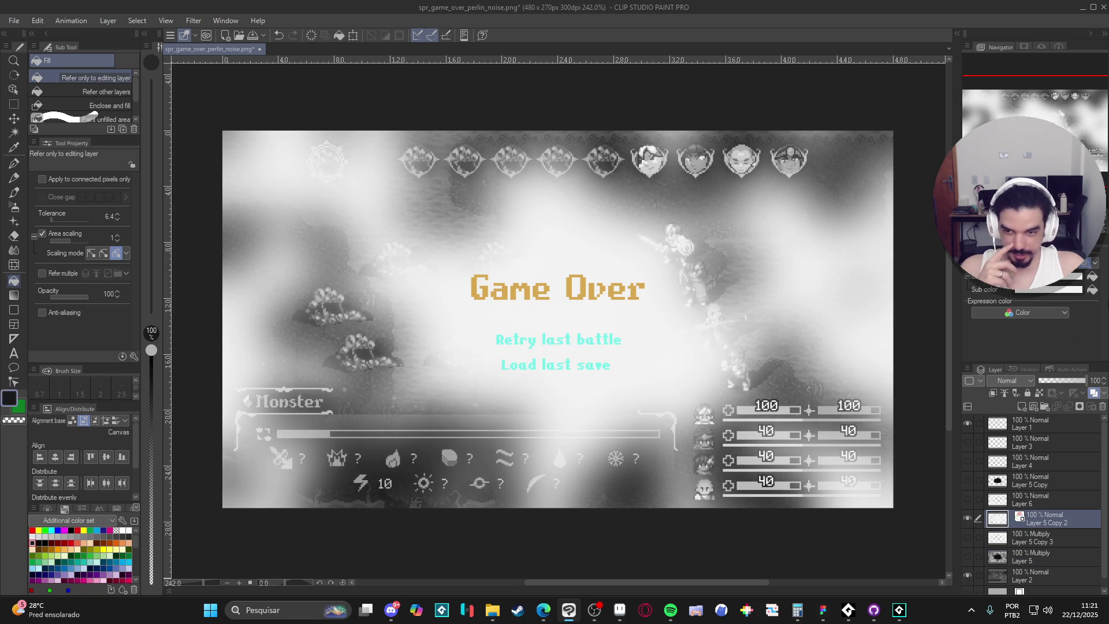
pyautogui.hotkey('alt', 'BackSpace')
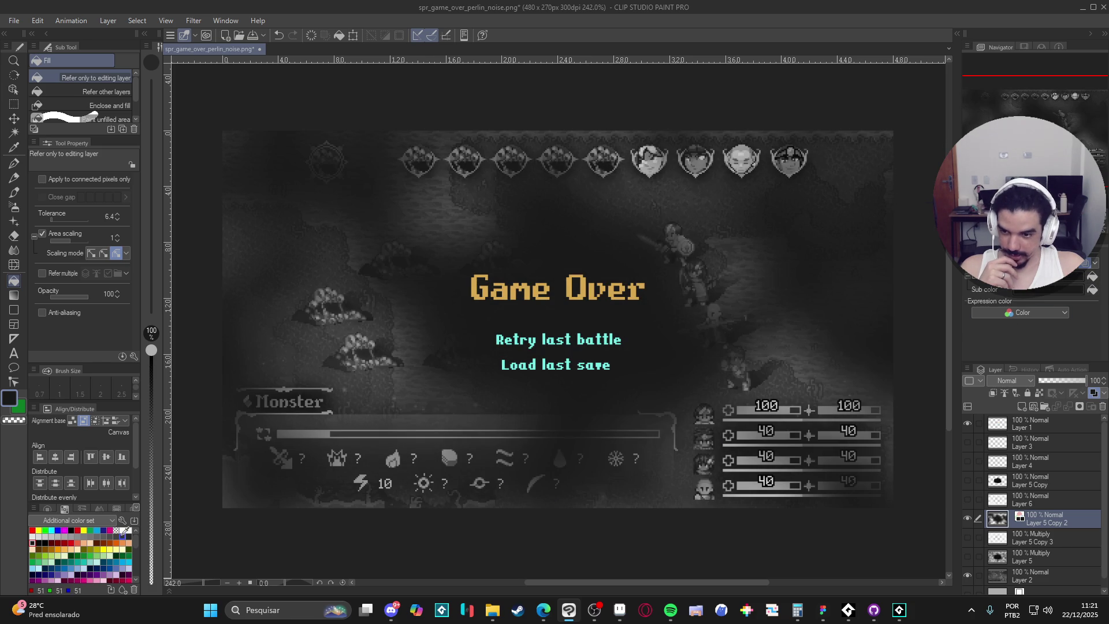
pyautogui.click(16, 397)
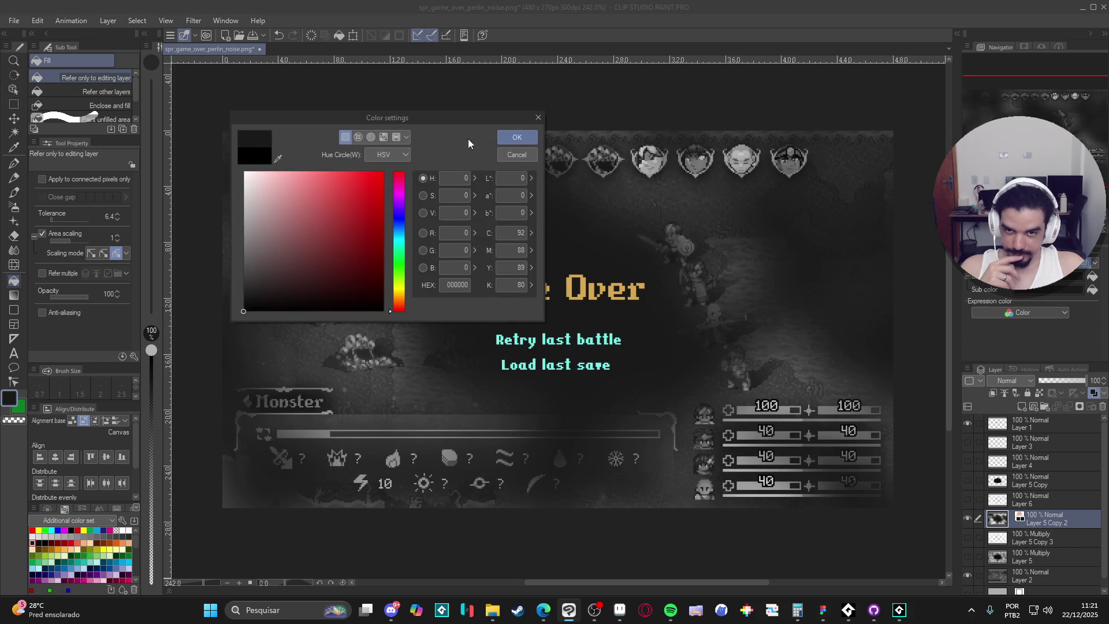
pyautogui.click(504, 145)
pyautogui.hotkey('alt', 'BackSpace')
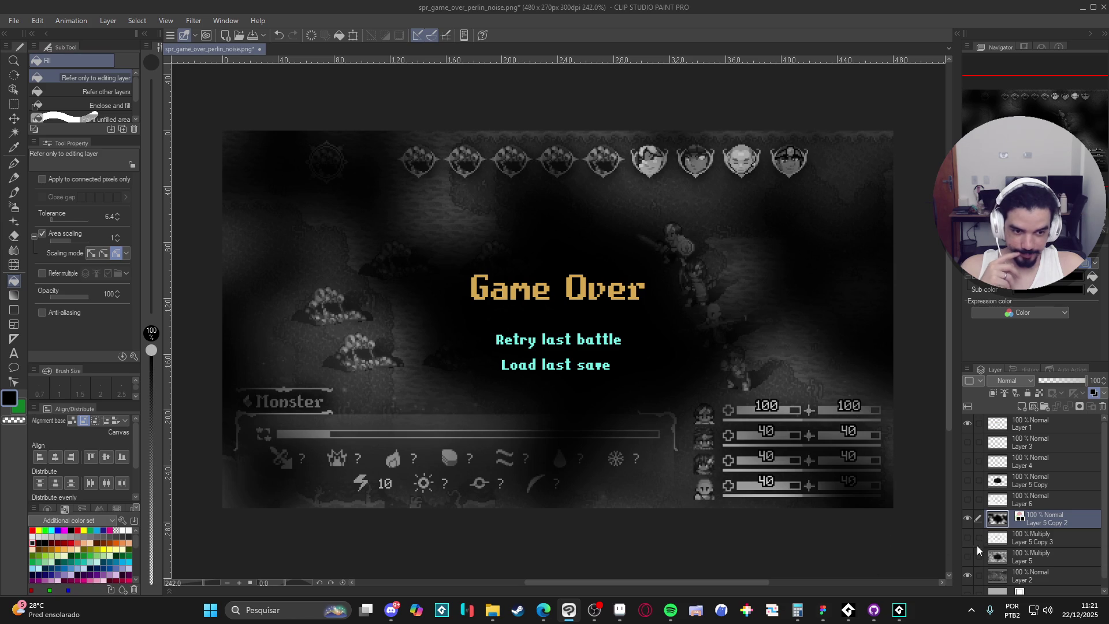
# - Compare the black noise against the Layer 5 vignette, leaving Layer 5 Copy 2 visible
pyautogui.click(966, 518)
pyautogui.click(968, 556)
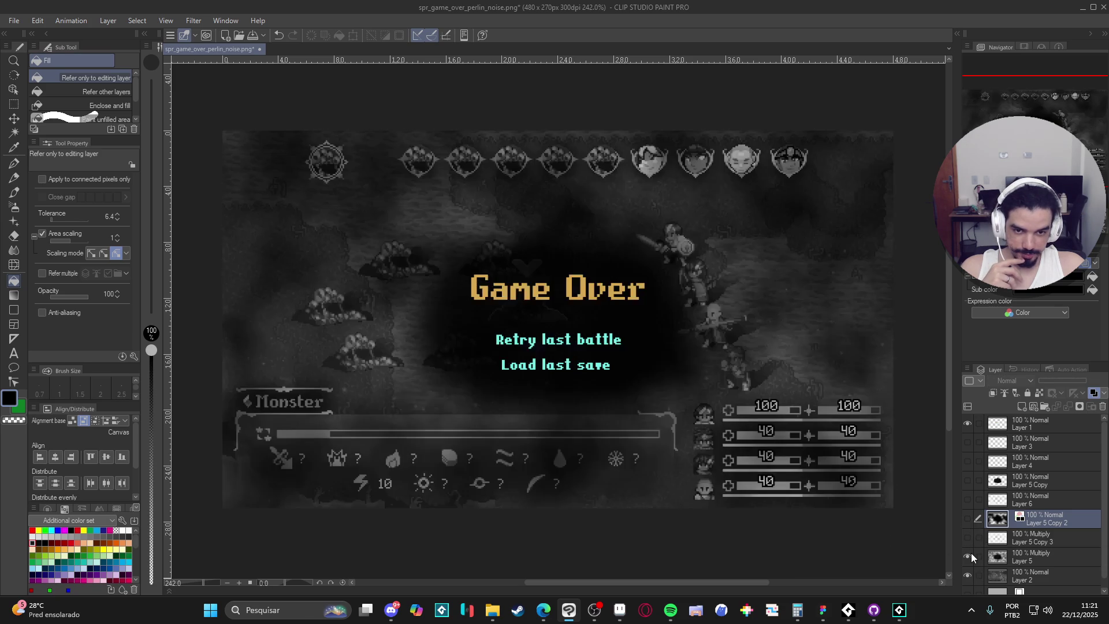
pyautogui.click(971, 552)
pyautogui.click(971, 552)
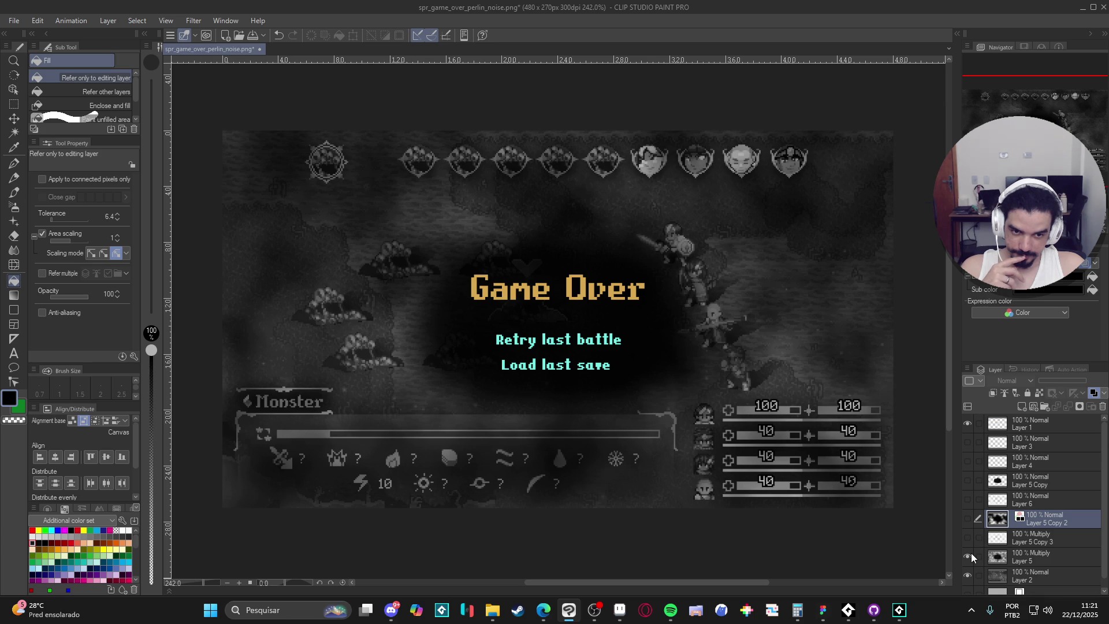
pyautogui.click(971, 553)
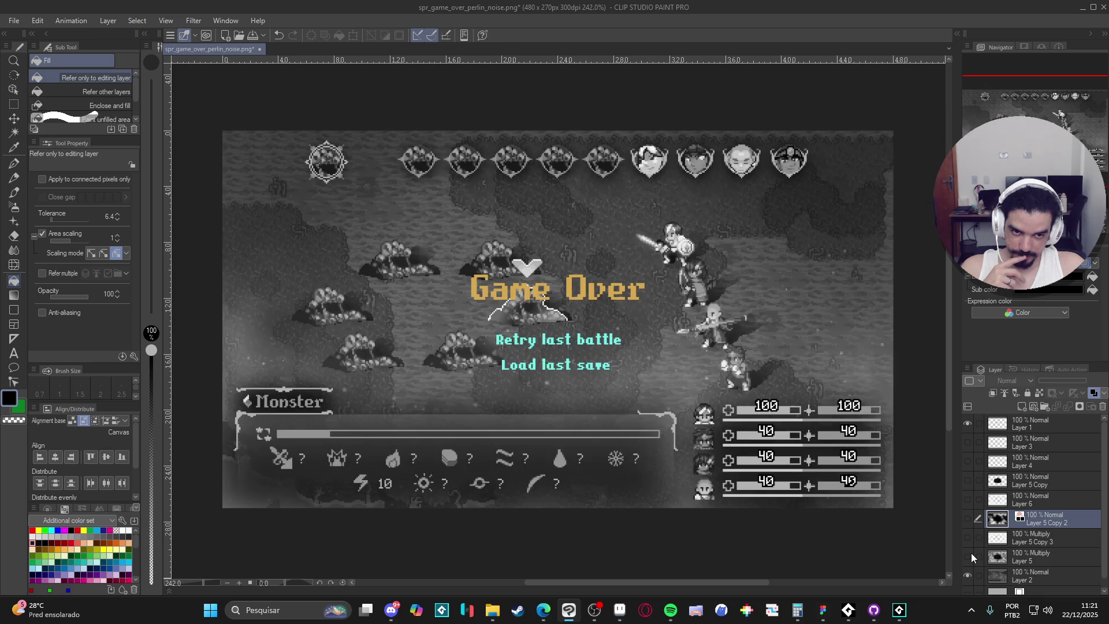
pyautogui.click(971, 519)
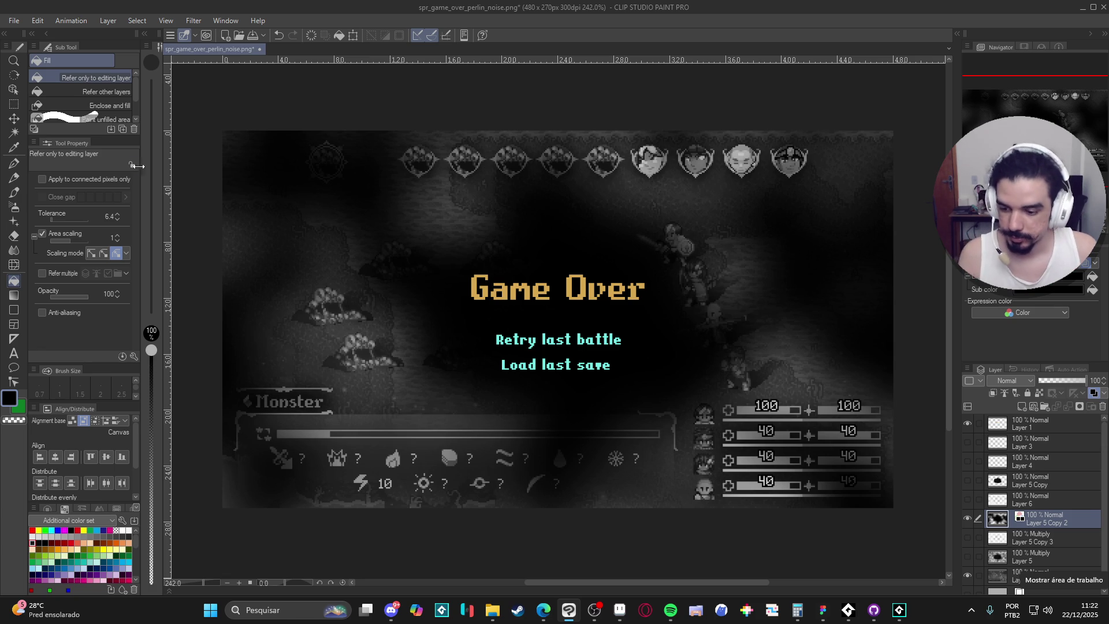
# - Duplicate the Layer 5 Copy 2 noise layer, later undoing the black darkening layer
pyautogui.press('j')
pyautogui.rightClick(1004, 524)
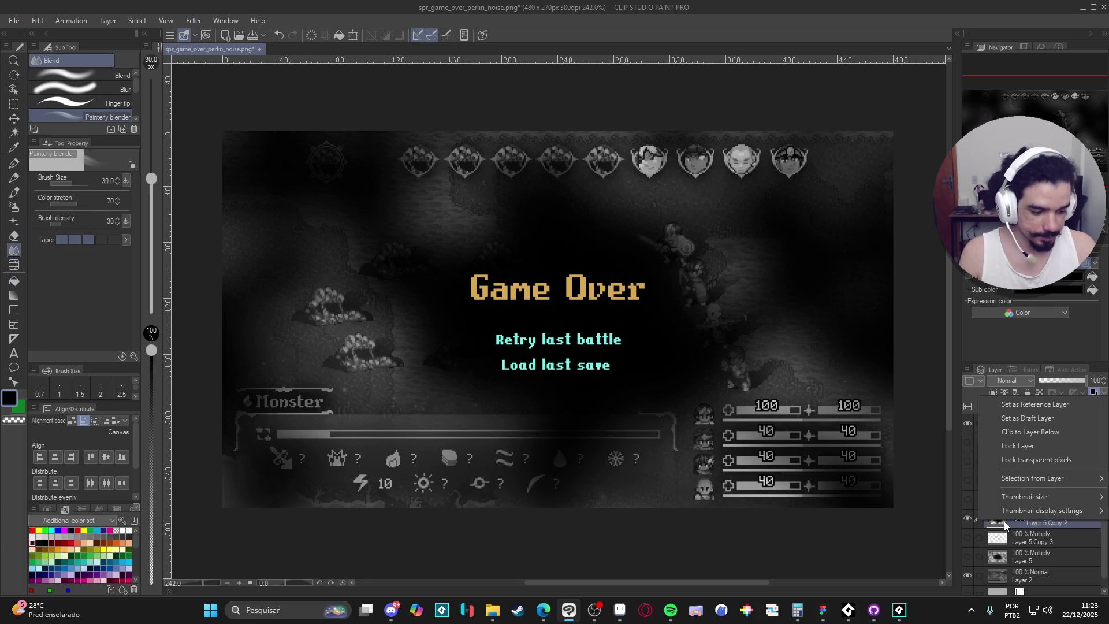
pyautogui.rightClick(1048, 527)
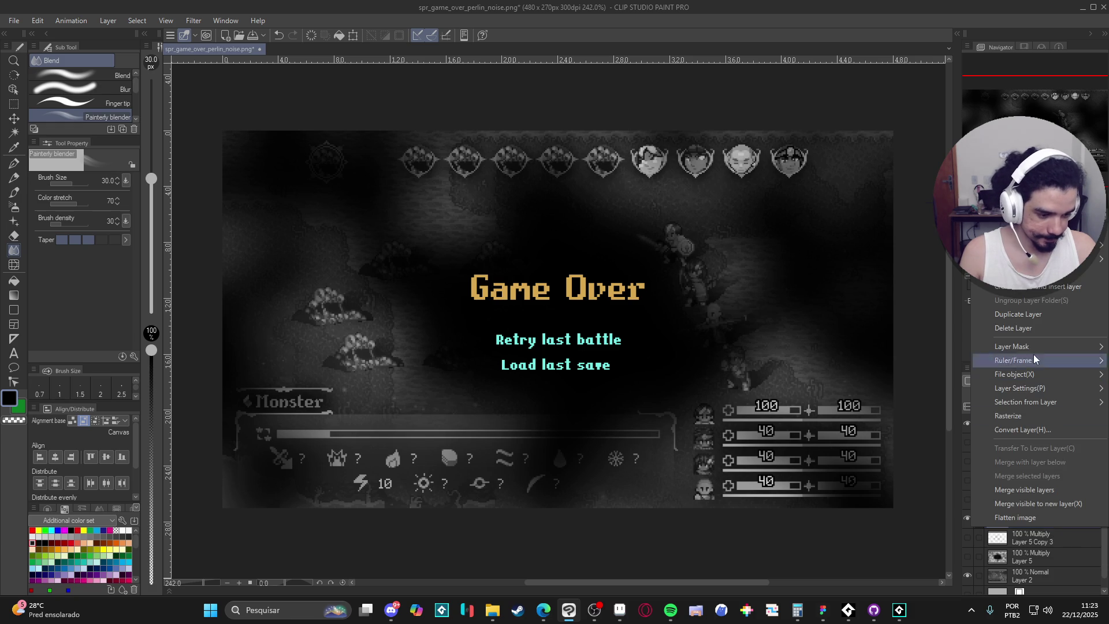
pyautogui.click(1035, 313)
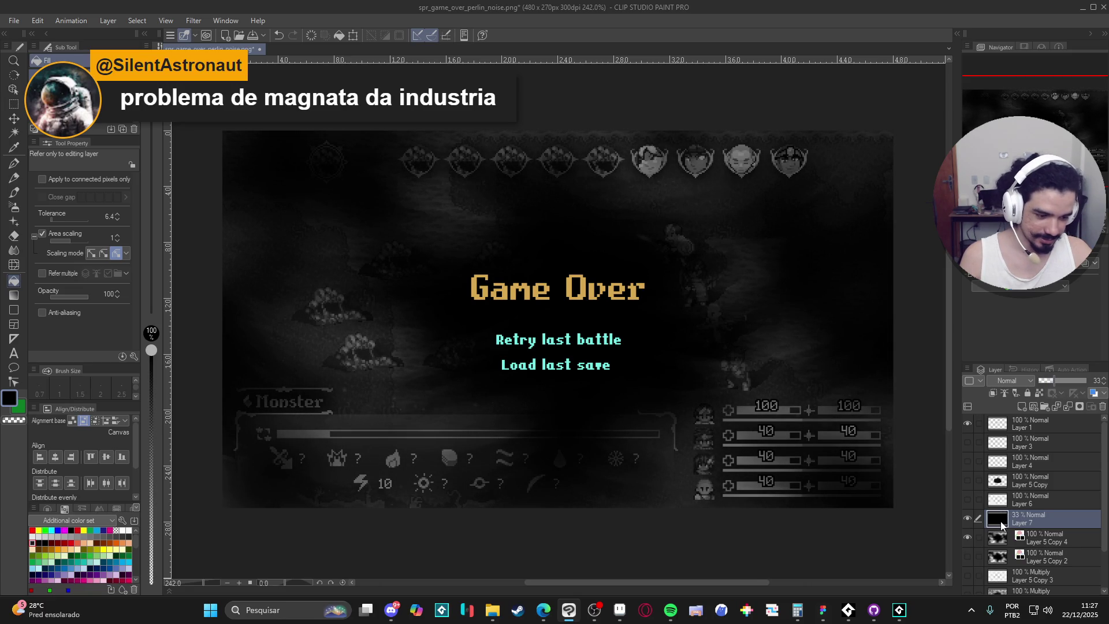
pyautogui.hotkey('ctrl', 'z')
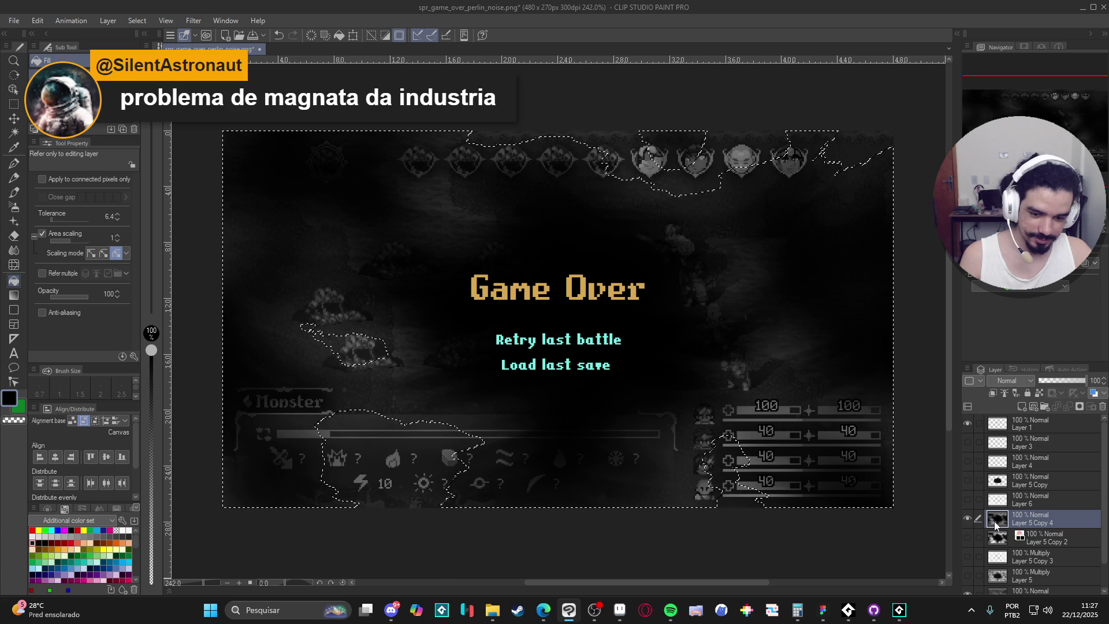
# - Select the noise layer's pixels and invert the selection, undoing a trial colour fill
pyautogui.keyDown('ctrl'); pyautogui.click(995, 524); pyautogui.keyUp('ctrl')
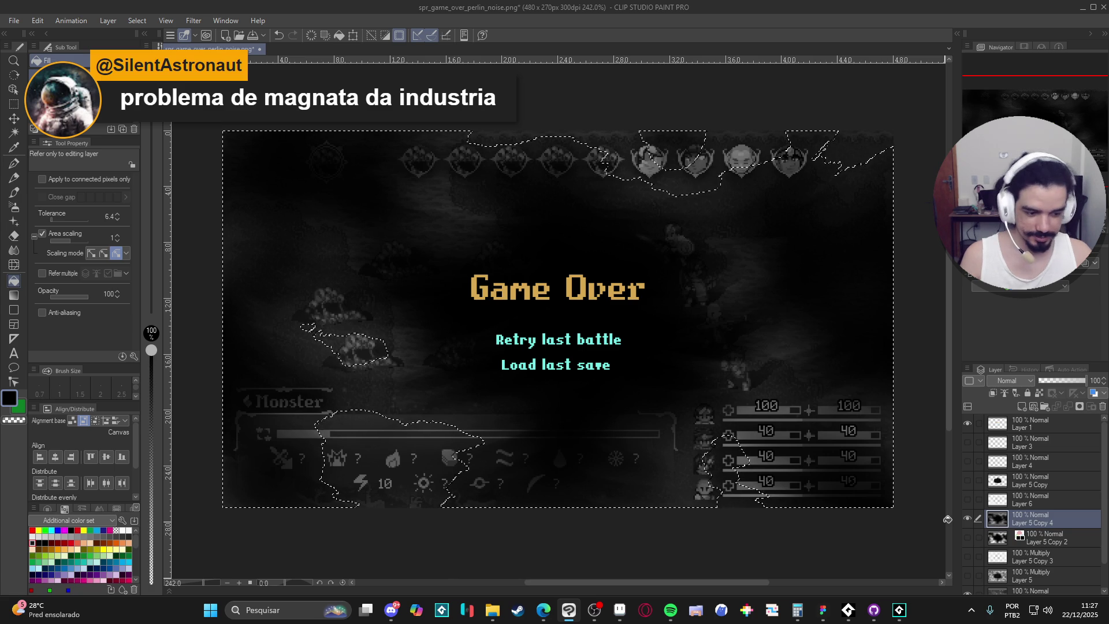
pyautogui.hotkey('ctrl', 'shift', 'i')
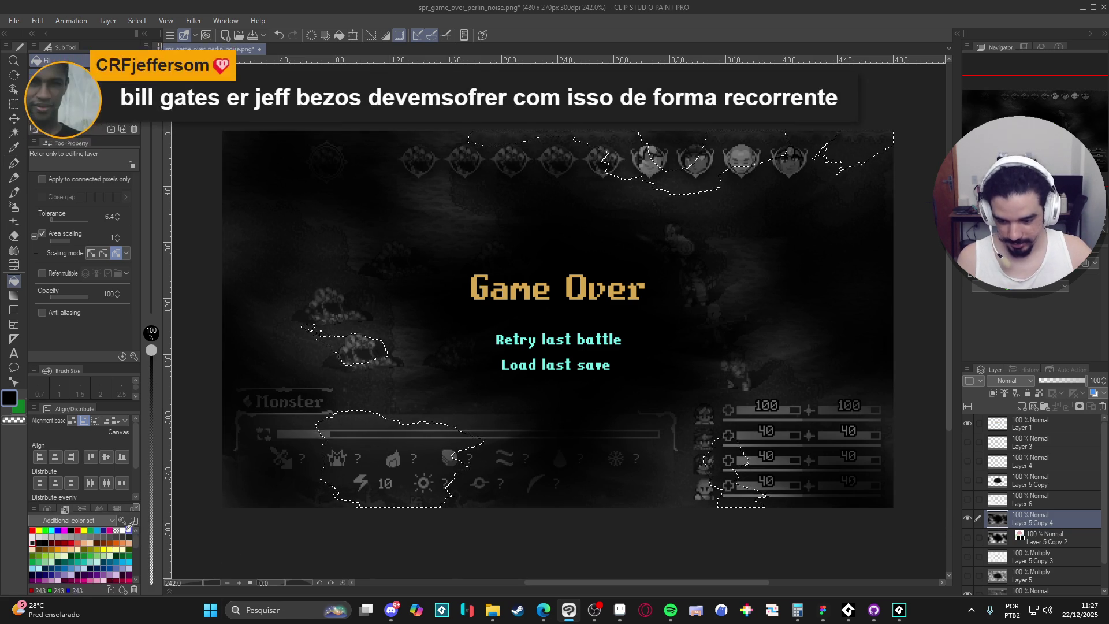
pyautogui.click(1091, 276)
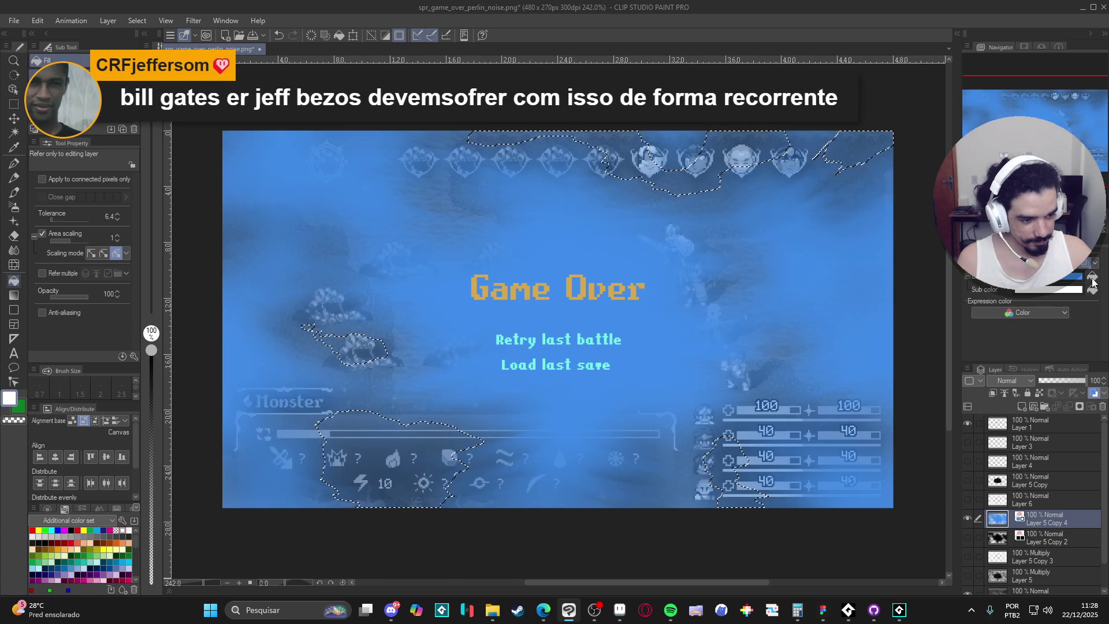
pyautogui.click(1091, 290)
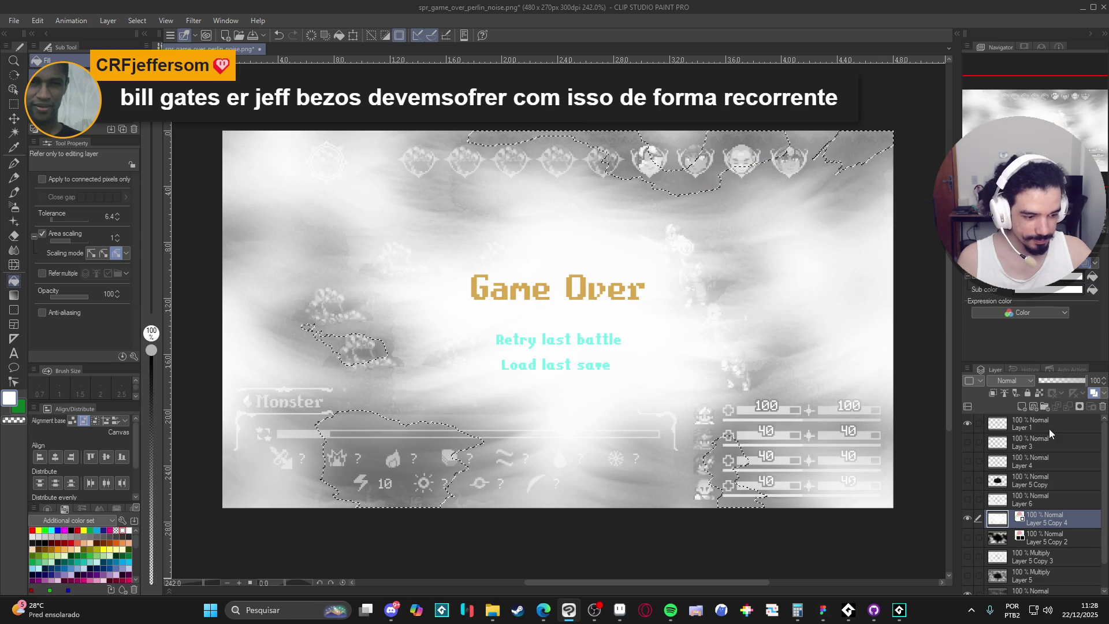
pyautogui.hotkey('ctrl', 'z')
pyautogui.hotkey('ctrl', 'z')
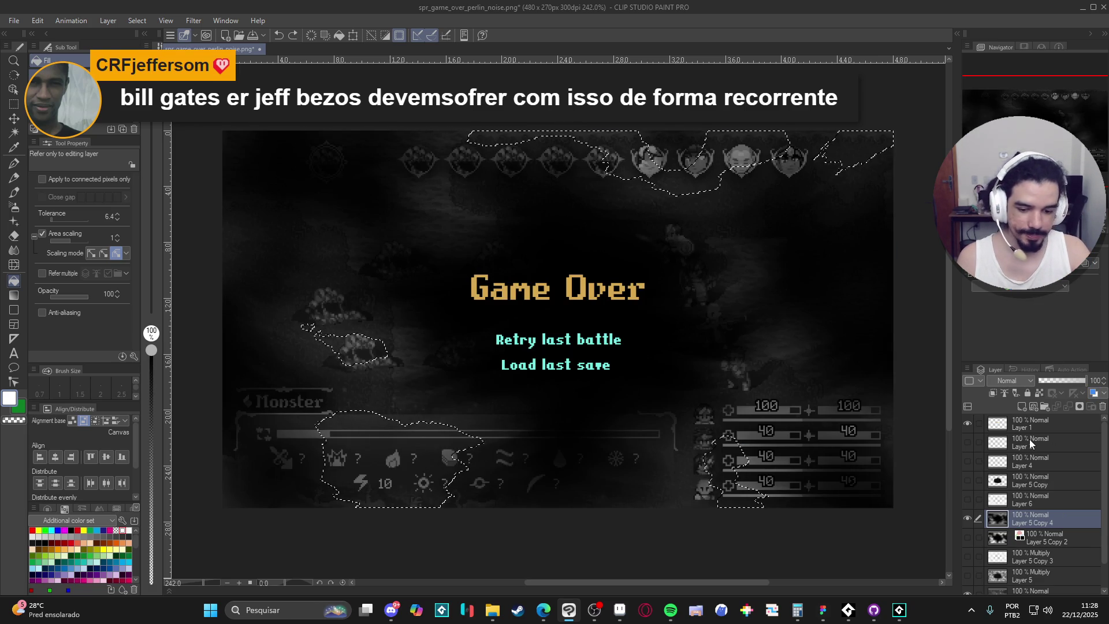
# - Fill the selection white on a new layer, hide the old dark noise, and select all
pyautogui.hotkey('ctrl', 'shift', 'n')
pyautogui.click(421, 445)
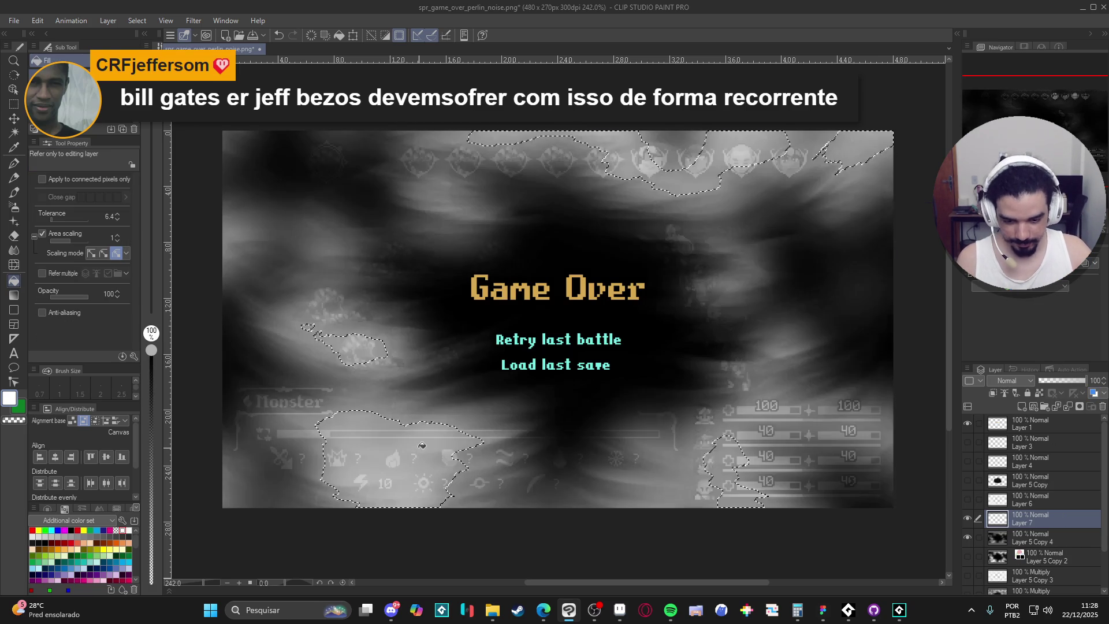
pyautogui.hotkey('ctrl', 'd')
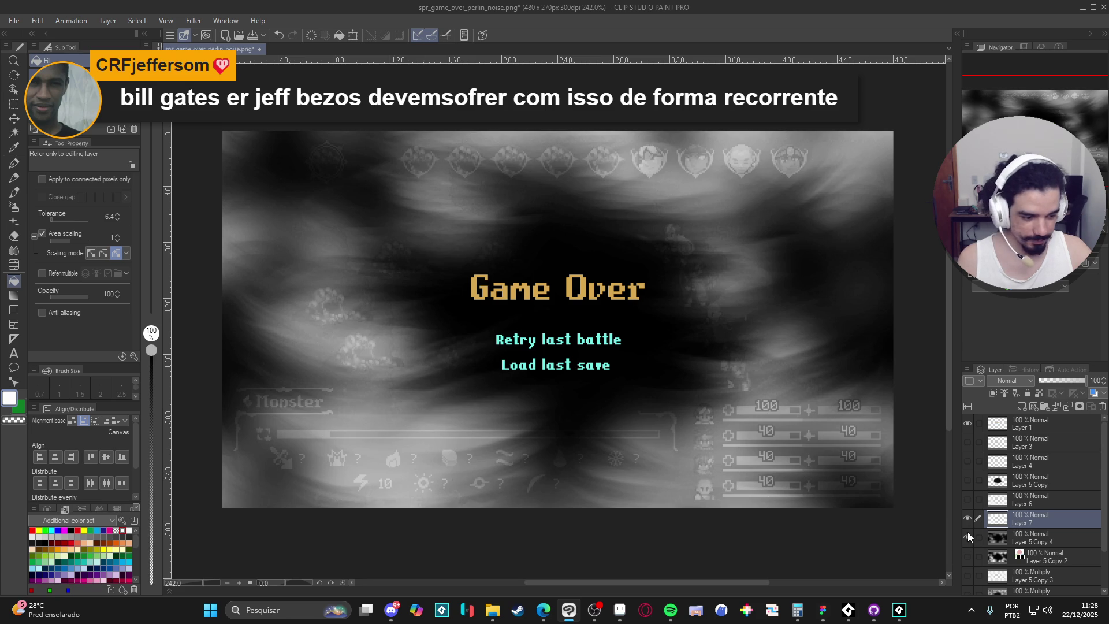
pyautogui.click(968, 534)
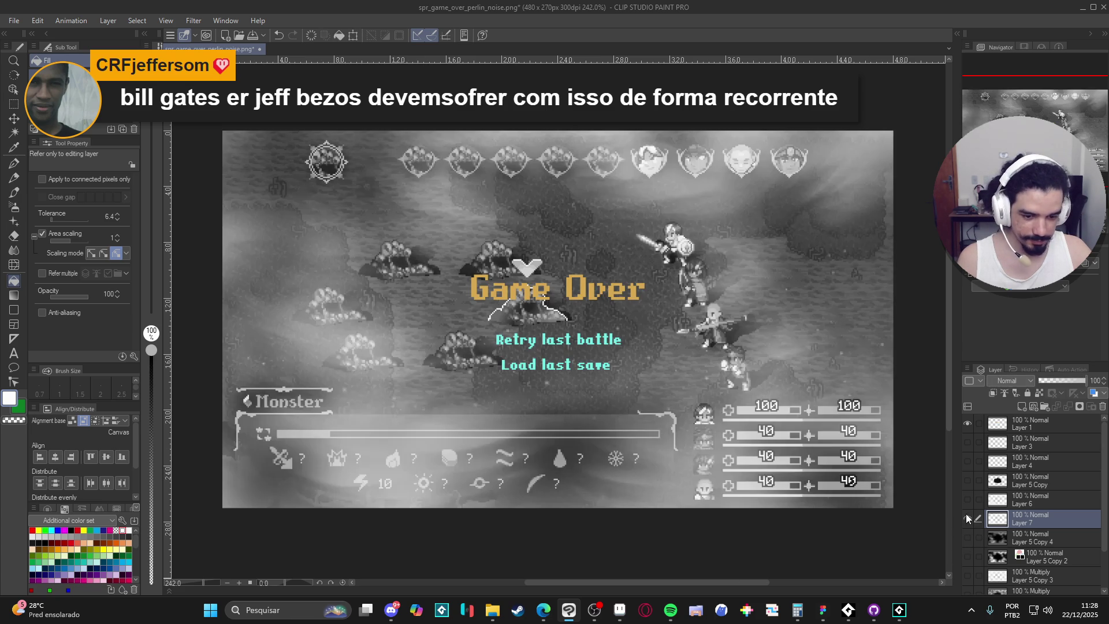
pyautogui.hotkey('ctrl', 'a')
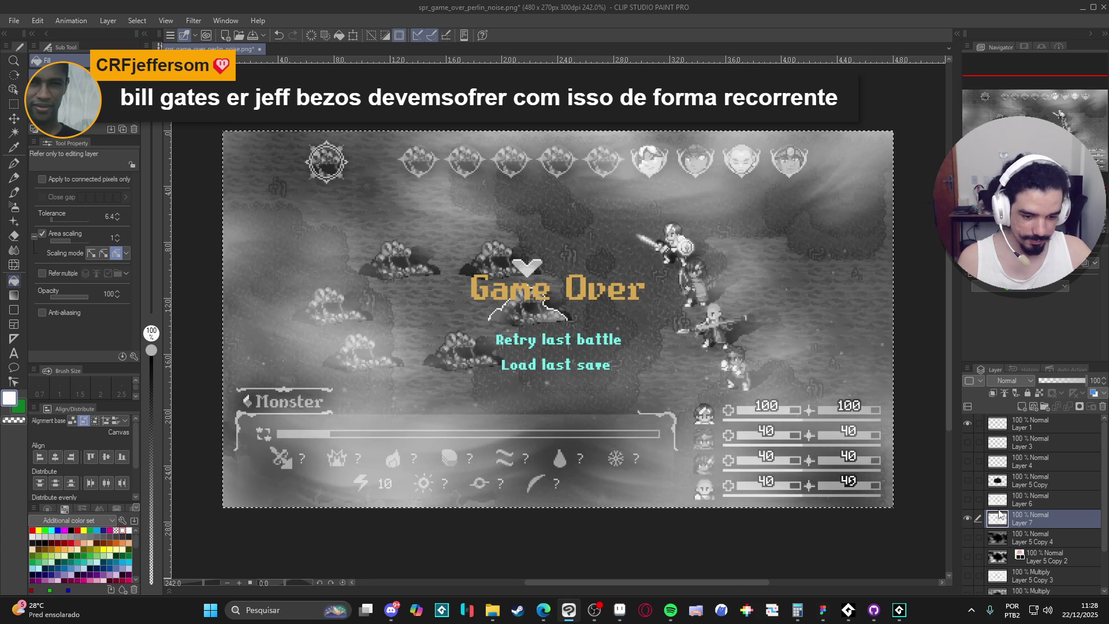
pyautogui.click(900, 610)
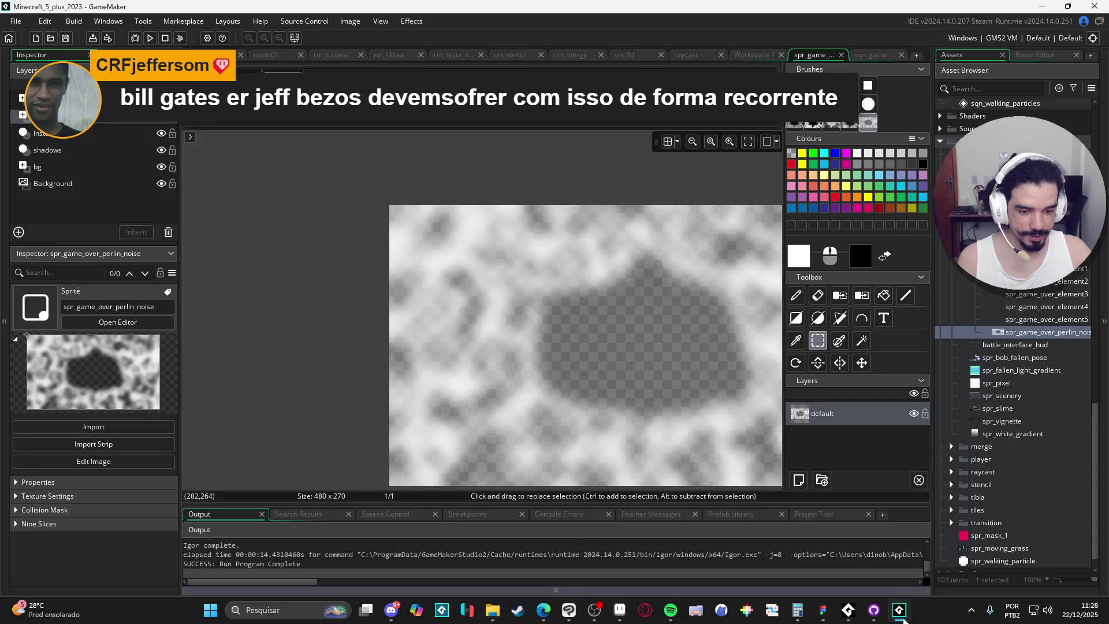
# - Clear spr_game_over_perlin_noise, paste and stamp the white noise, then run the game
pyautogui.hotkey('ctrl', 'a')
pyautogui.press('Delete')
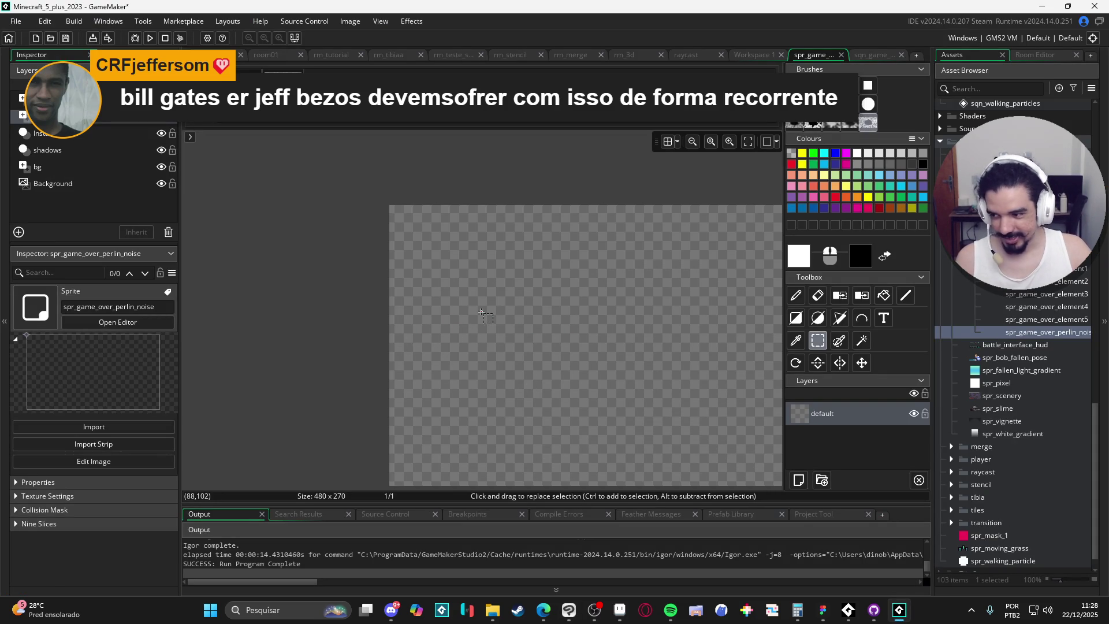
pyautogui.hotkey('ctrl', 'v')
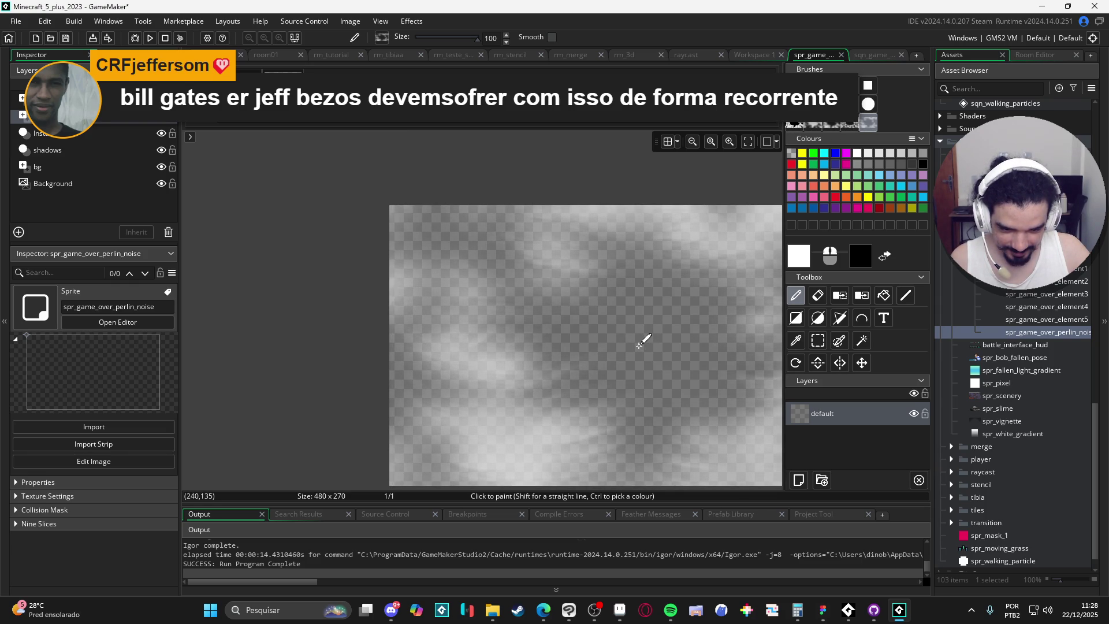
pyautogui.click(638, 345)
pyautogui.hotkey('ctrl', 'z')
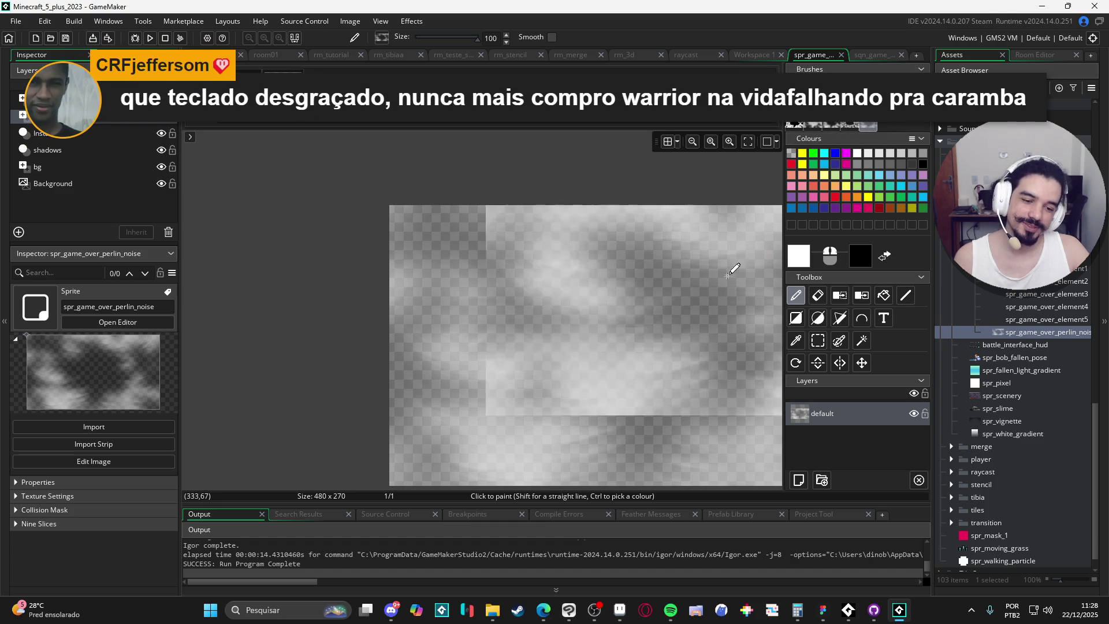
pyautogui.click(1060, 307)
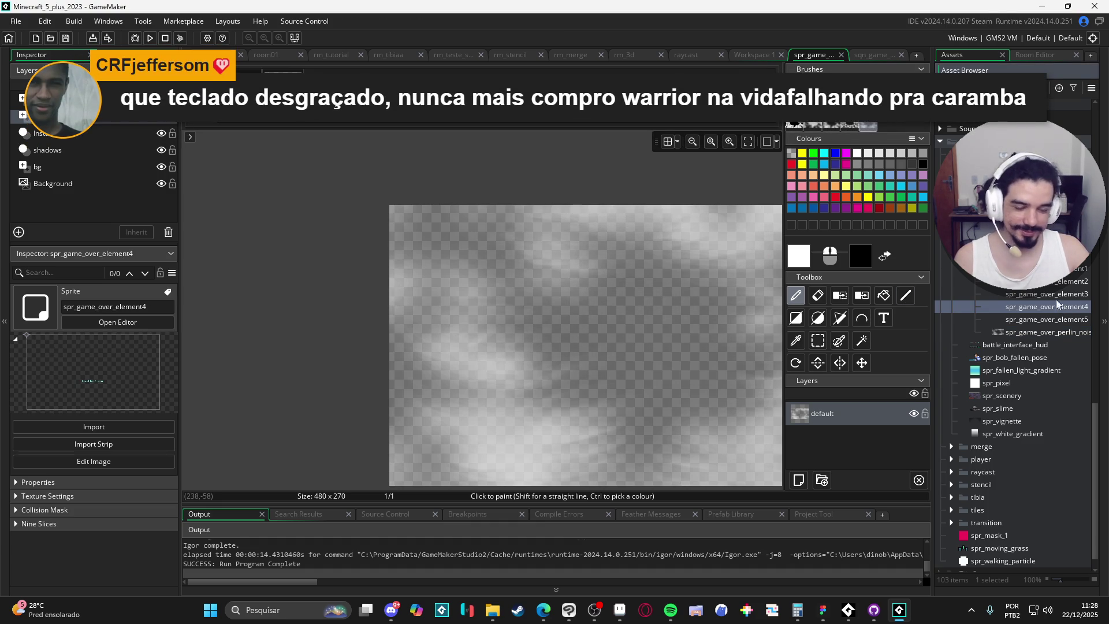
pyautogui.press('F5')
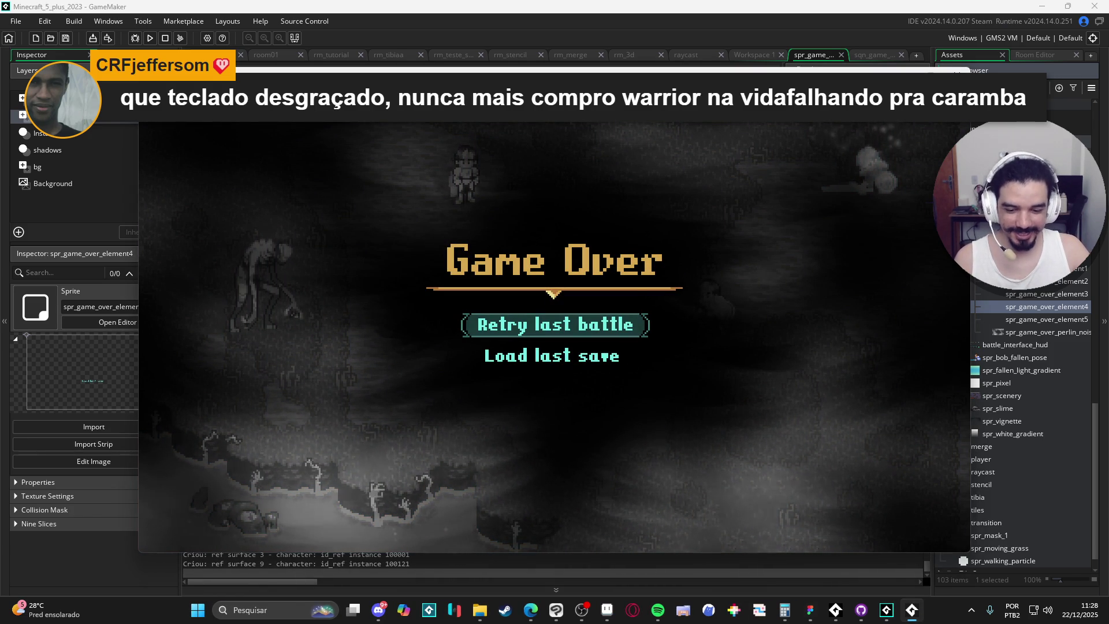
# - Relaunch the game to check the Game Over noise overlay, then close the game window
pyautogui.press('F5')
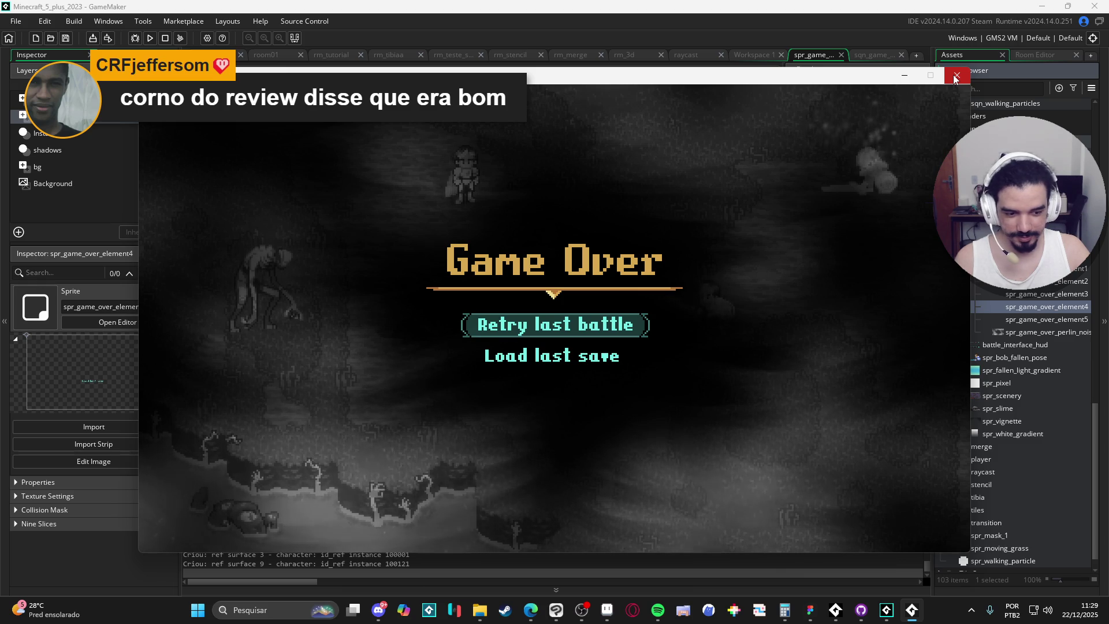
pyautogui.click(955, 77)
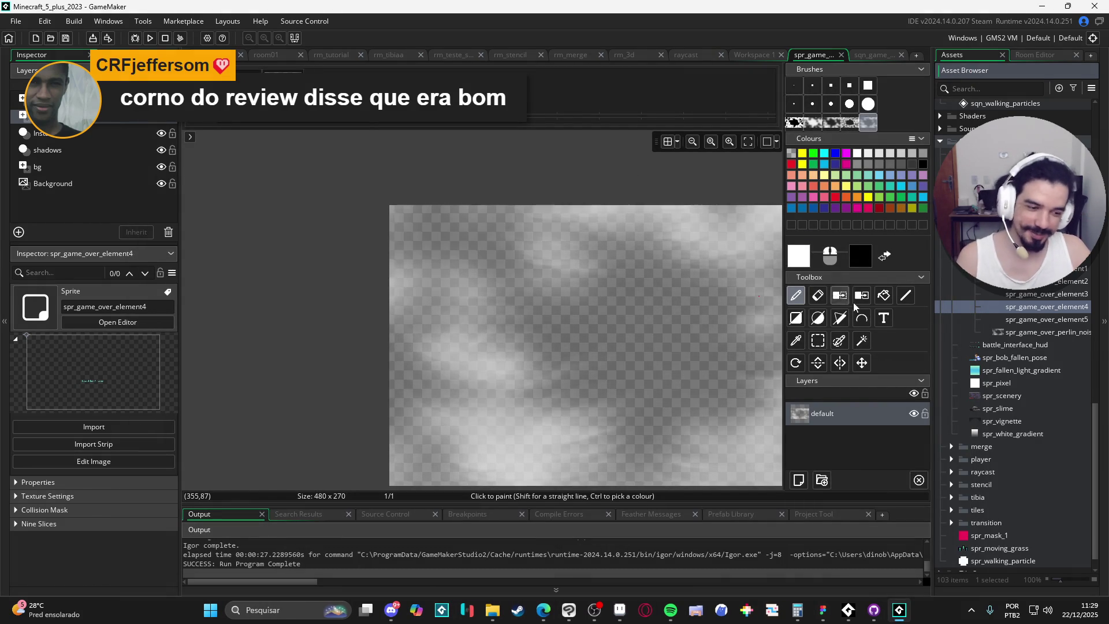
# - Reopen the noise sprite and browse the workspace, checking the sqn_walking_particles sequence
pyautogui.doubleClick(1040, 331)
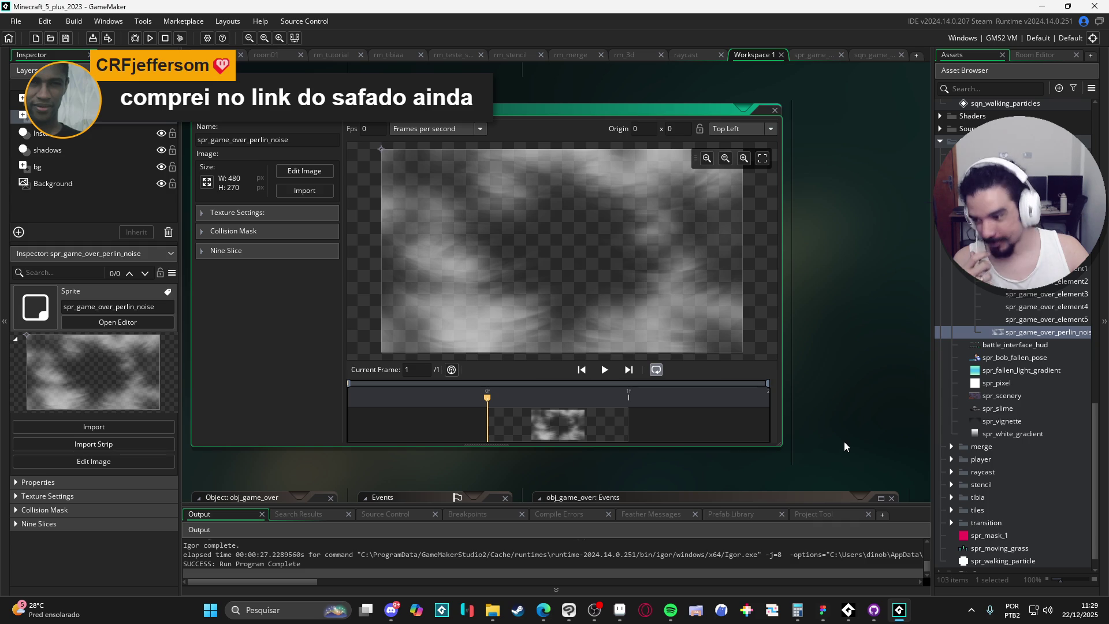
pyautogui.moveTo(899, 610)
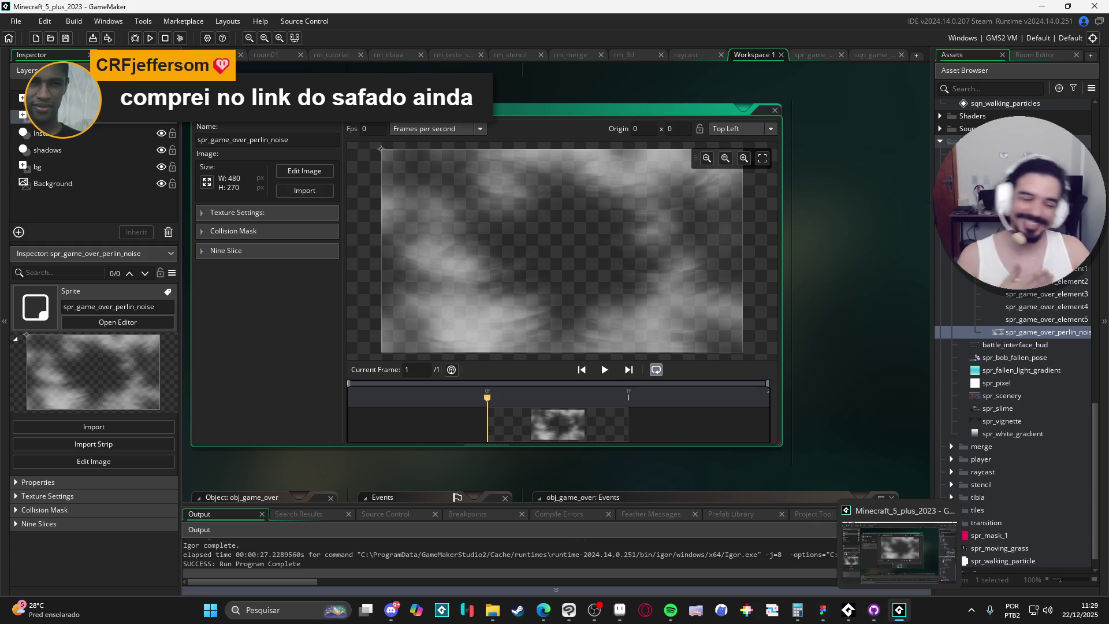
pyautogui.click(812, 373)
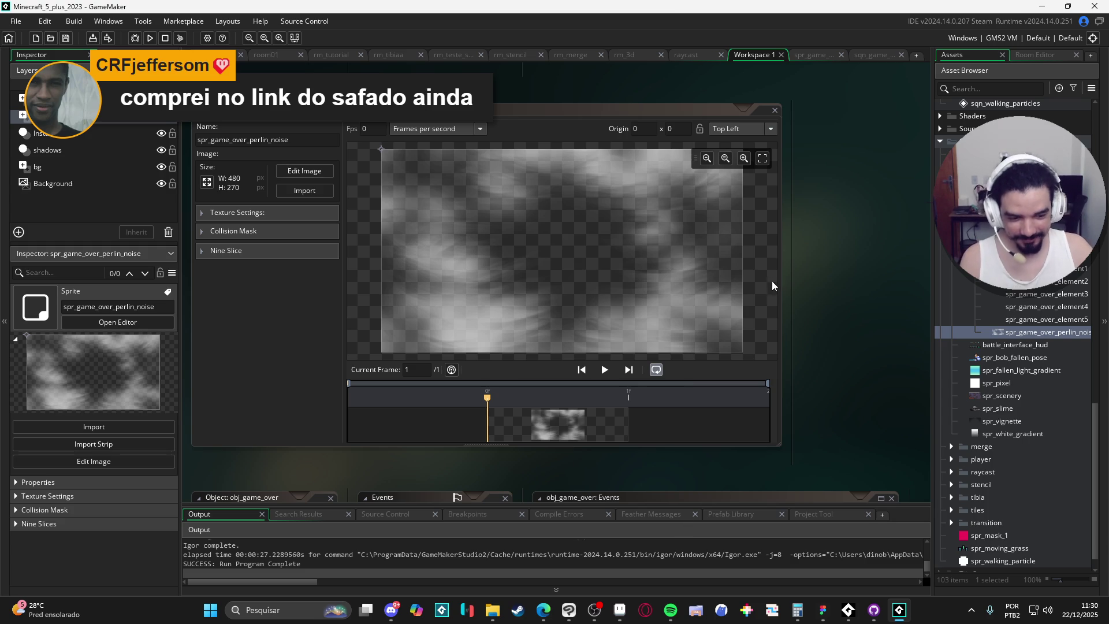
pyautogui.moveTo(809, 362)
pyautogui.mouseDown()
pyautogui.moveTo(833, 354)
pyautogui.moveTo(813, 331)
pyautogui.mouseUp()
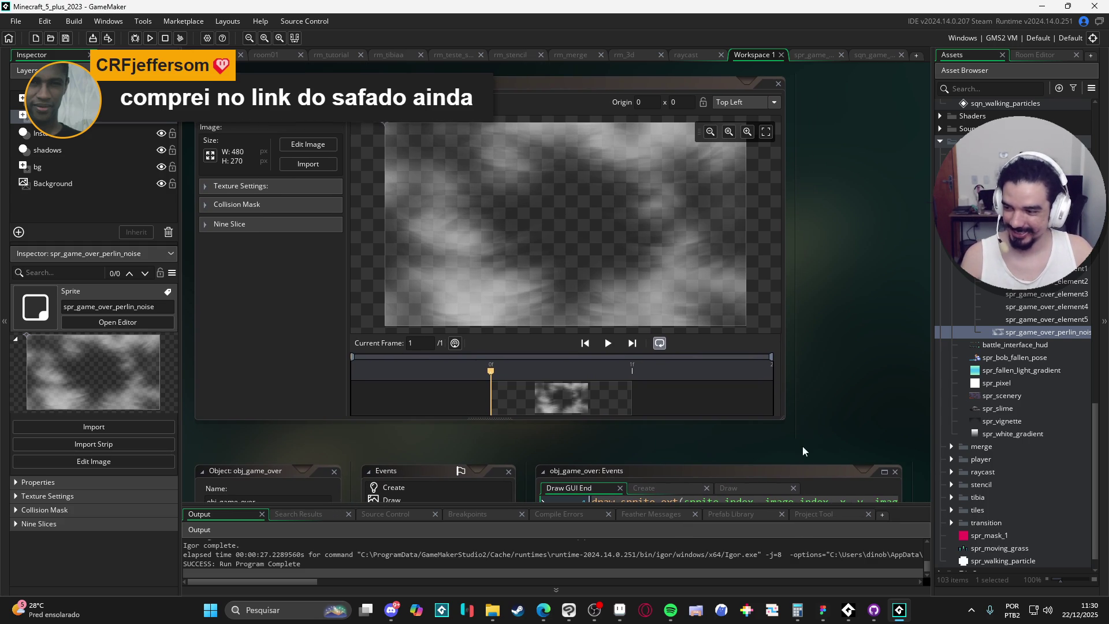
pyautogui.hotkey('alt', 'Tab')
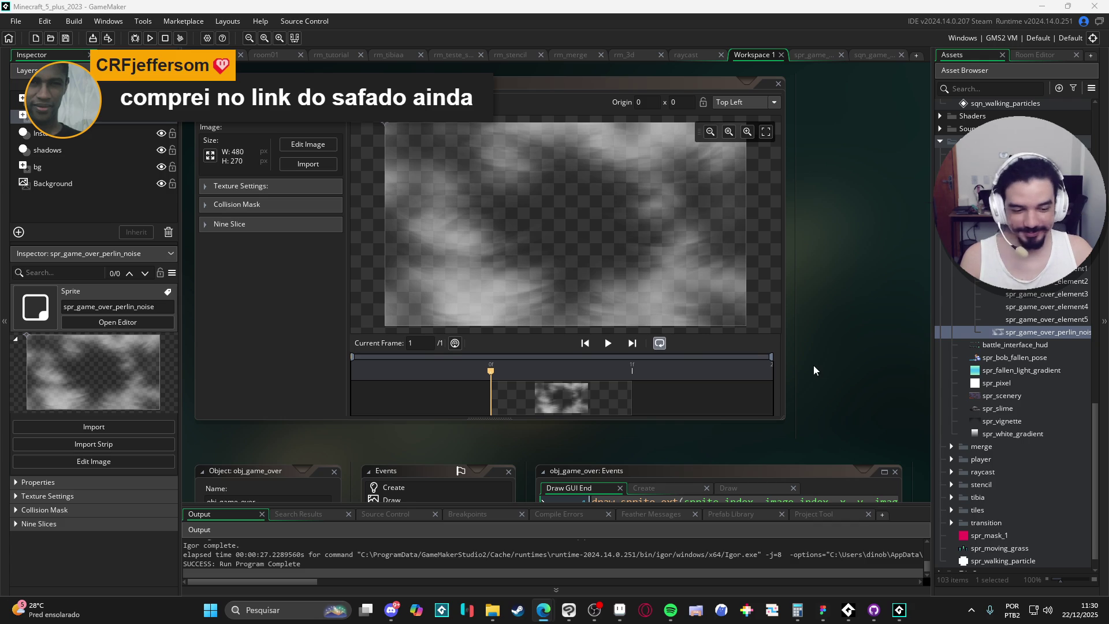
pyautogui.moveTo(813, 365); pyautogui.dragTo(837, 375)
pyautogui.hotkey('alt', 'Tab')
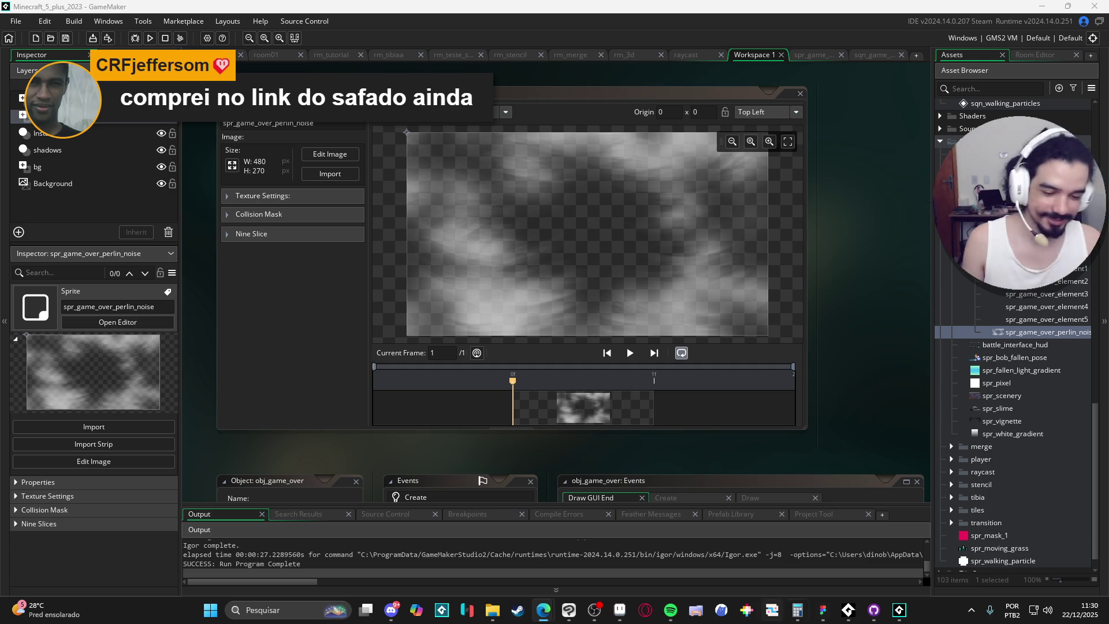
pyautogui.scroll(5, 1024, 413)
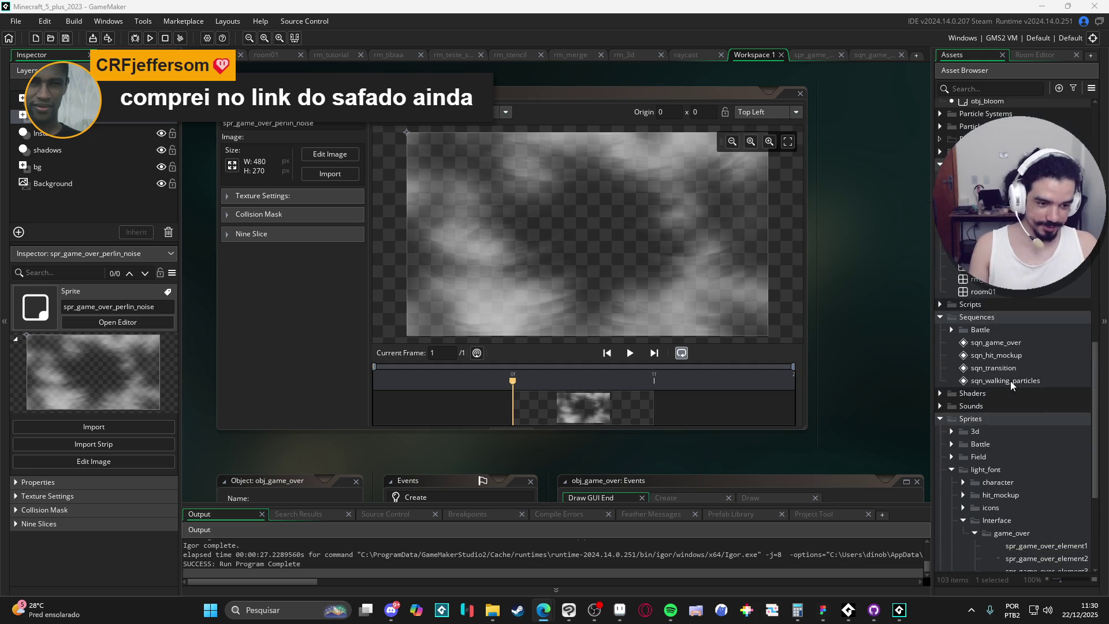
pyautogui.click(1010, 380)
pyautogui.scroll(5, 1011, 344)
pyautogui.scroll(5, 1012, 348)
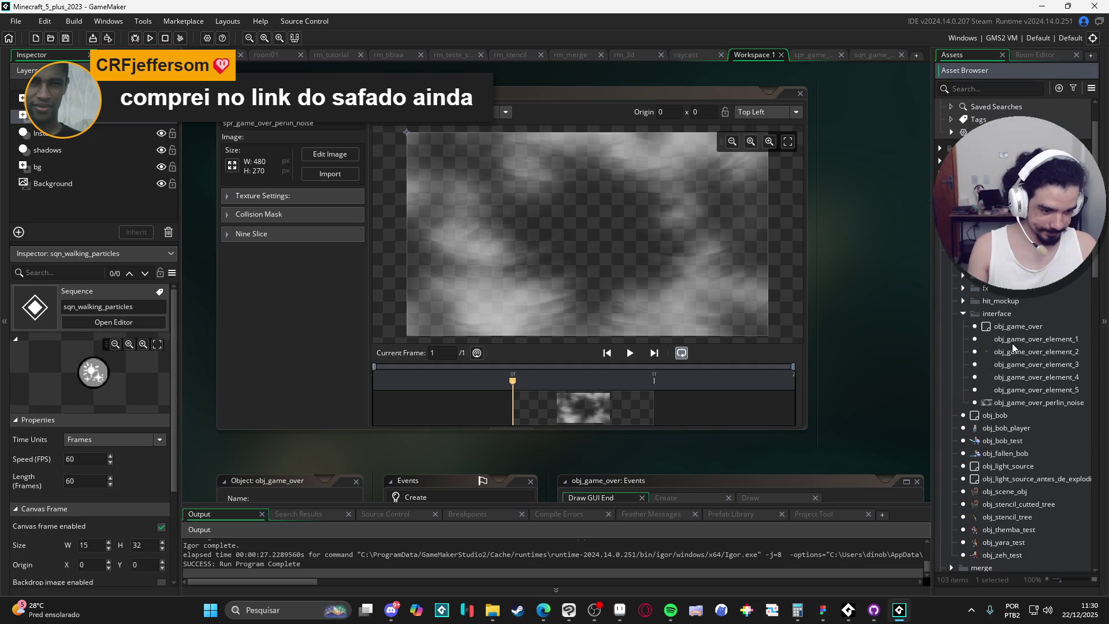
# - Open obj_game_over_perlin_noise and remove the empty first line of its Draw GUI End code
pyautogui.doubleClick(1022, 401)
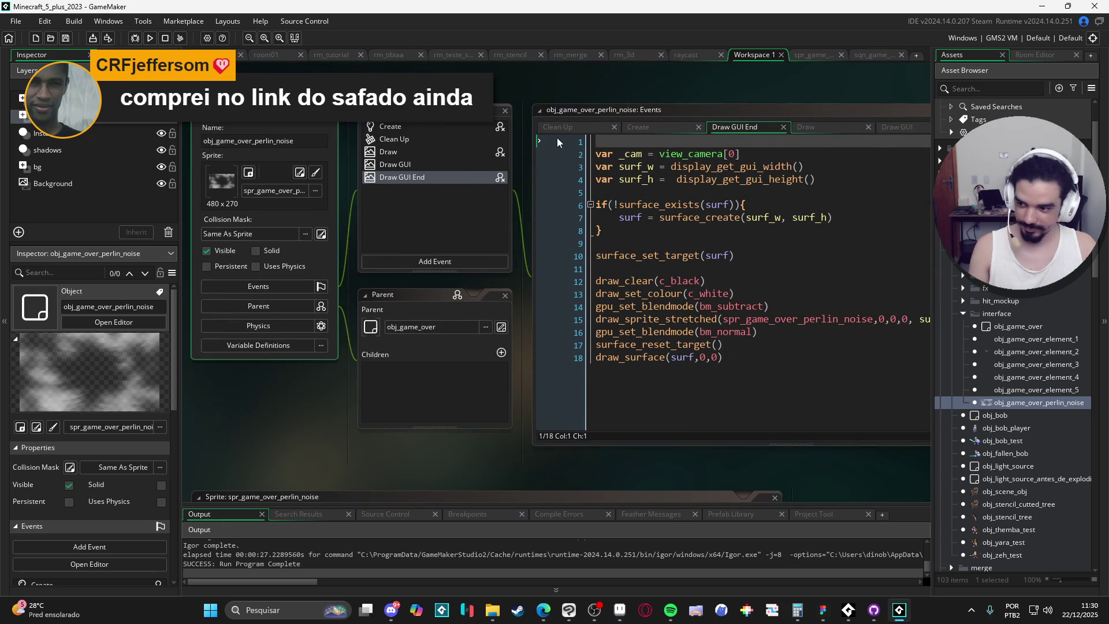
pyautogui.click(639, 261)
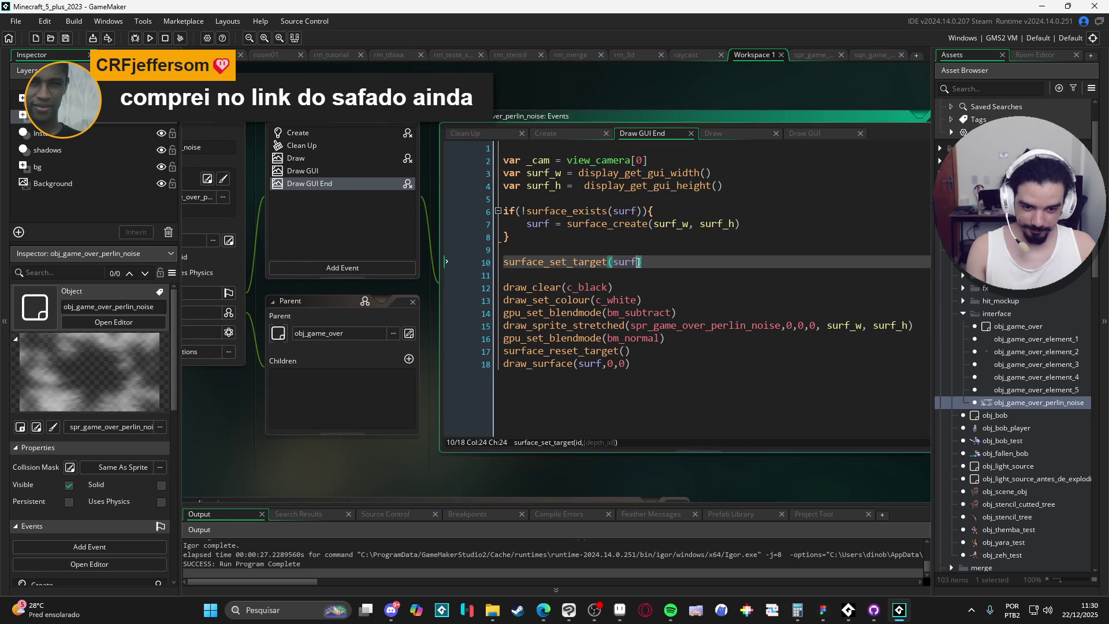
pyautogui.click(500, 160)
pyautogui.press('BackSpace')
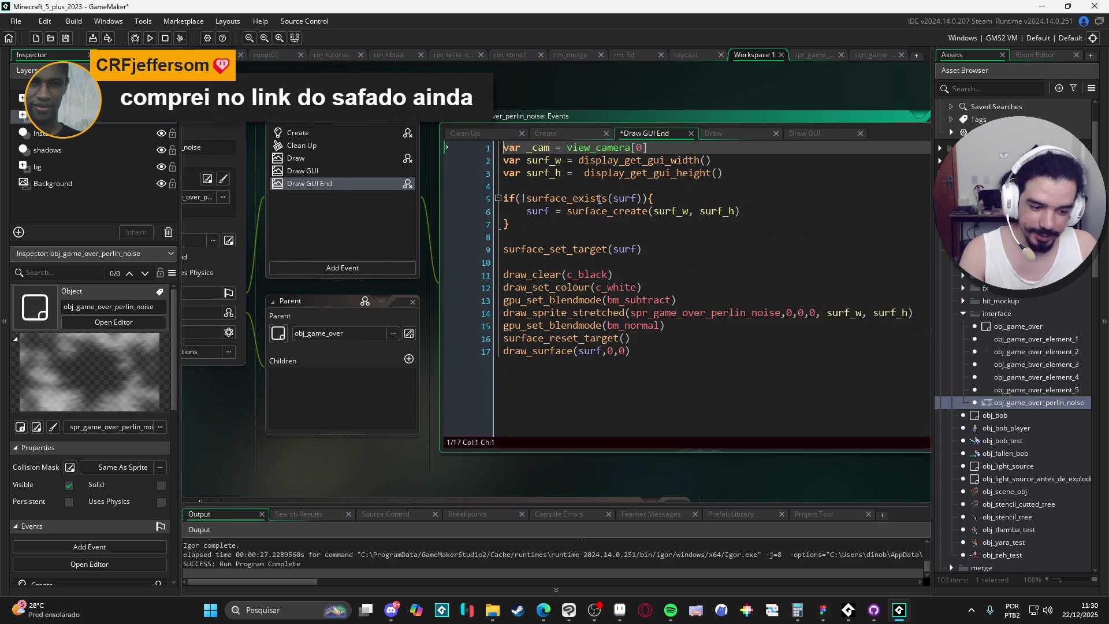
pyautogui.click(344, 133)
pyautogui.click(335, 180)
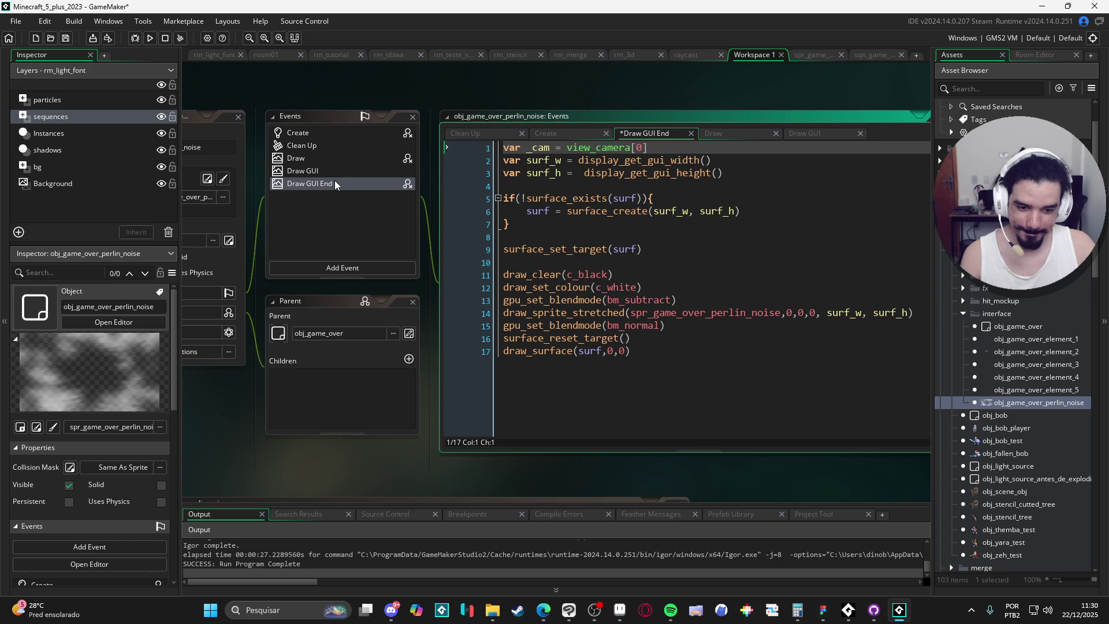
# - Copy the Clean Up event code and paste a copy of it at the end
pyautogui.click(345, 147)
pyautogui.hotkey('ctrl', 'a')
pyautogui.hotkey('ctrl', 'c')
pyautogui.press('End')
pyautogui.press('Return')
pyautogui.hotkey('ctrl', 'v')
pyautogui.click(349, 143)
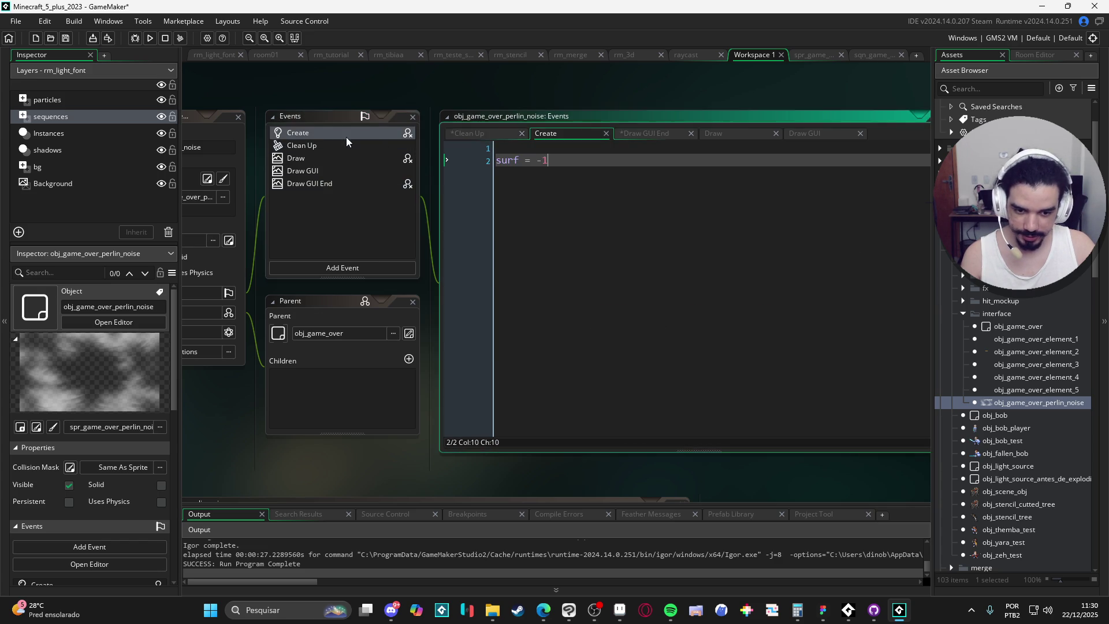
# - Delete 'surf = -1' so the Create event is empty, then run the game with F5
pyautogui.click(335, 183)
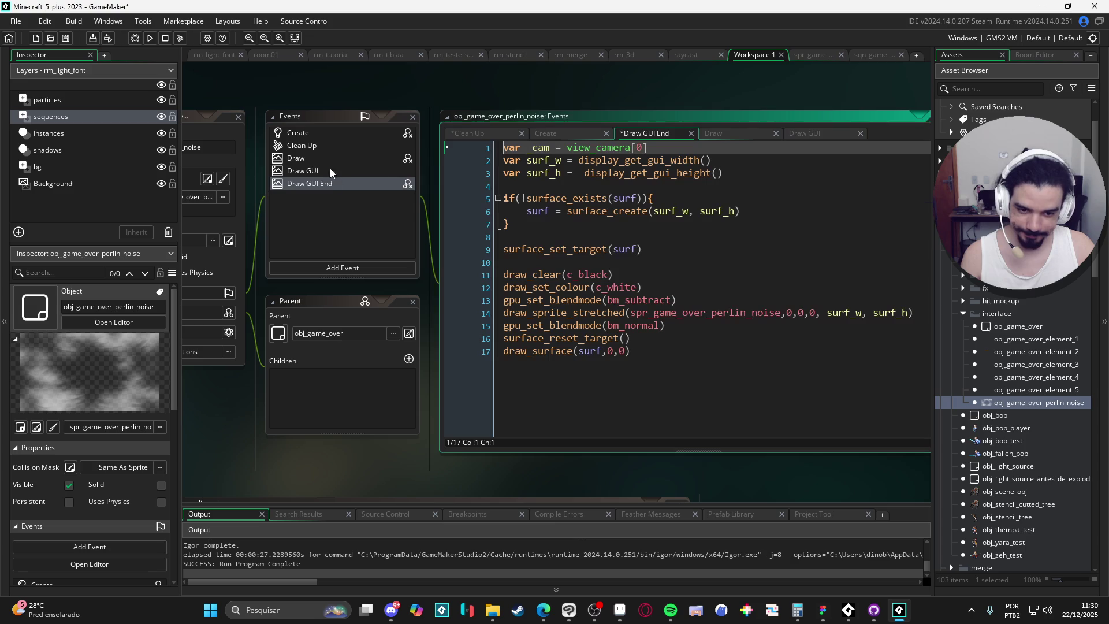
pyautogui.click(321, 133)
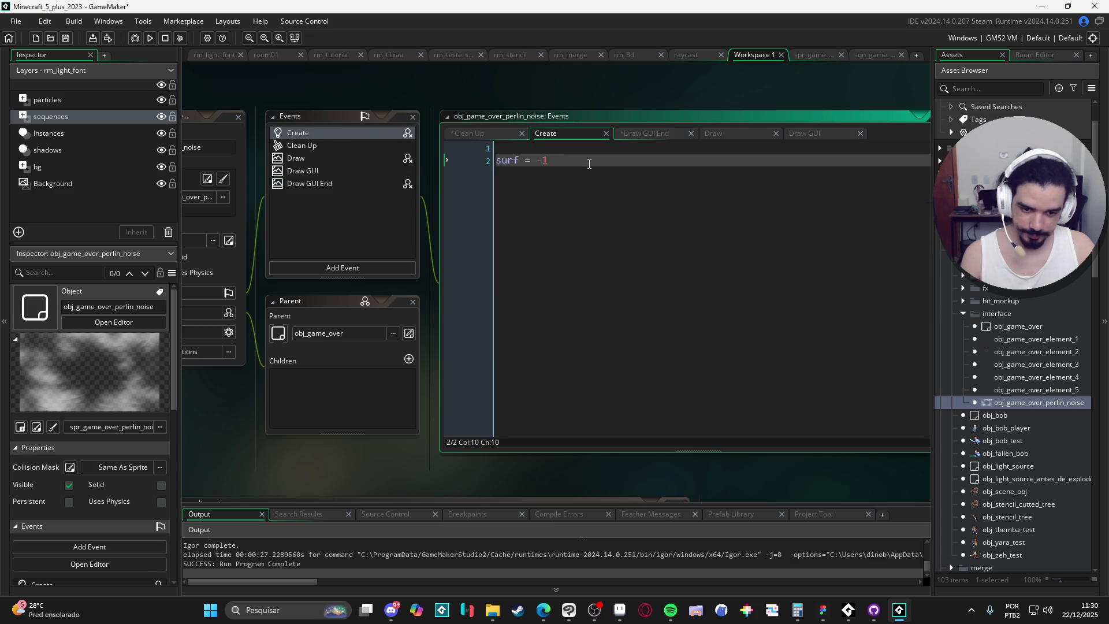
pyautogui.hotkey('ctrl', 'a')
pyautogui.press('Delete')
pyautogui.scroll(-10, 1021, 427)
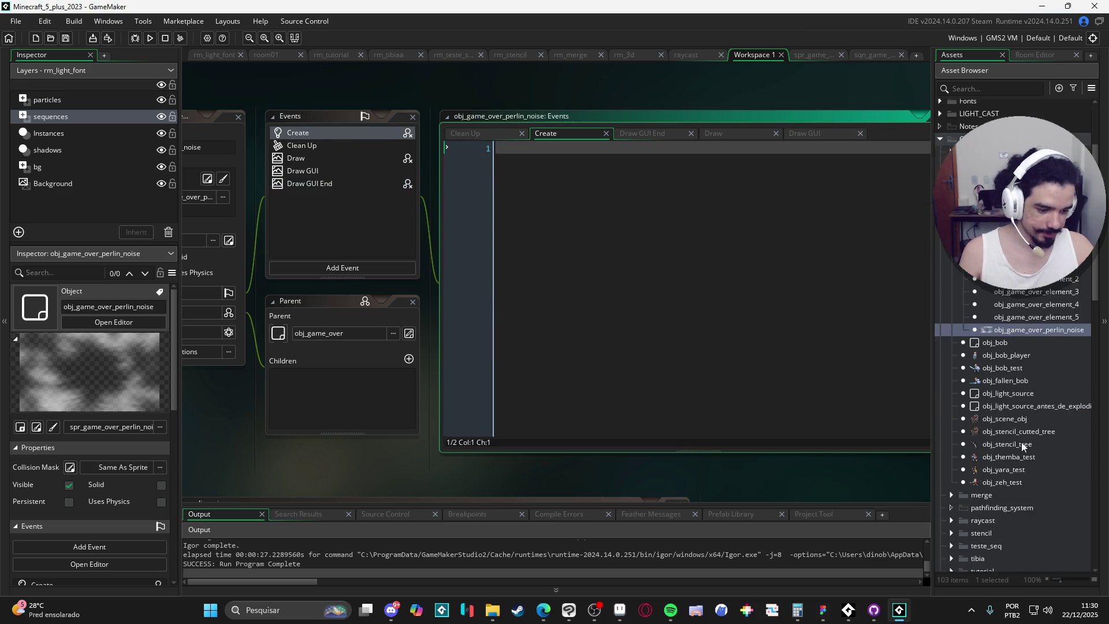
pyautogui.scroll(10, 1021, 438)
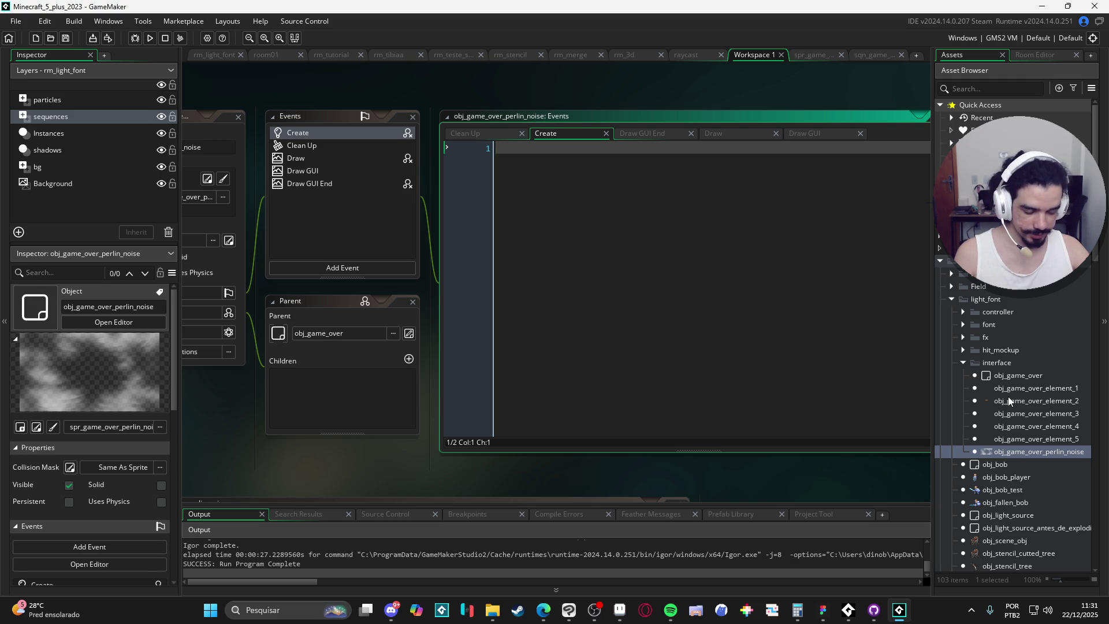
pyautogui.click(1020, 453)
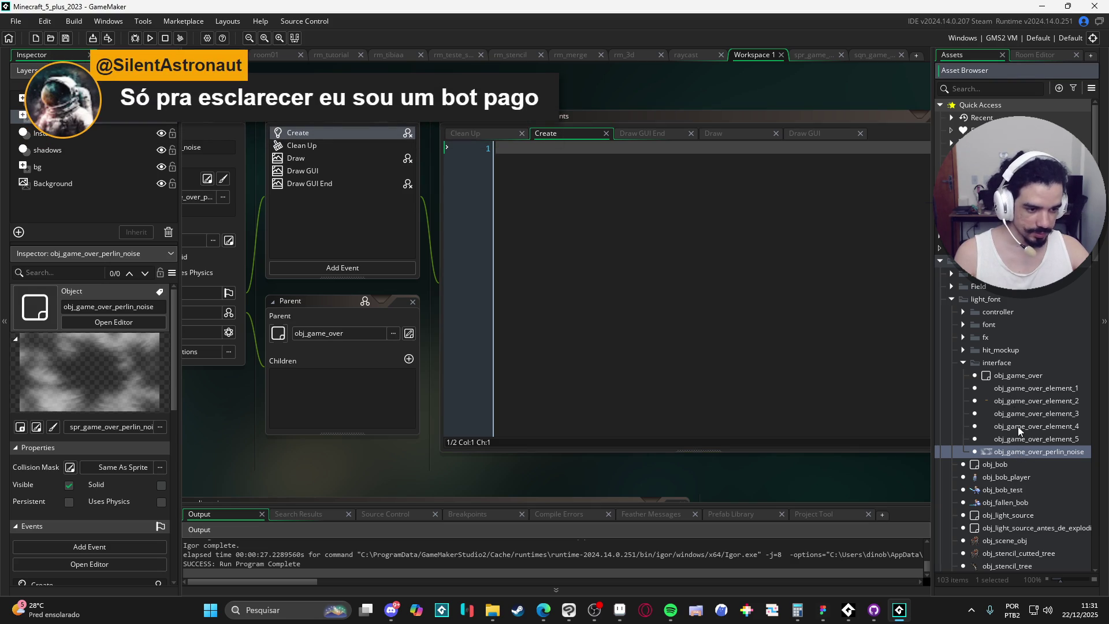
pyautogui.scroll(-8, 1018, 426)
pyautogui.scroll(8, 1018, 426)
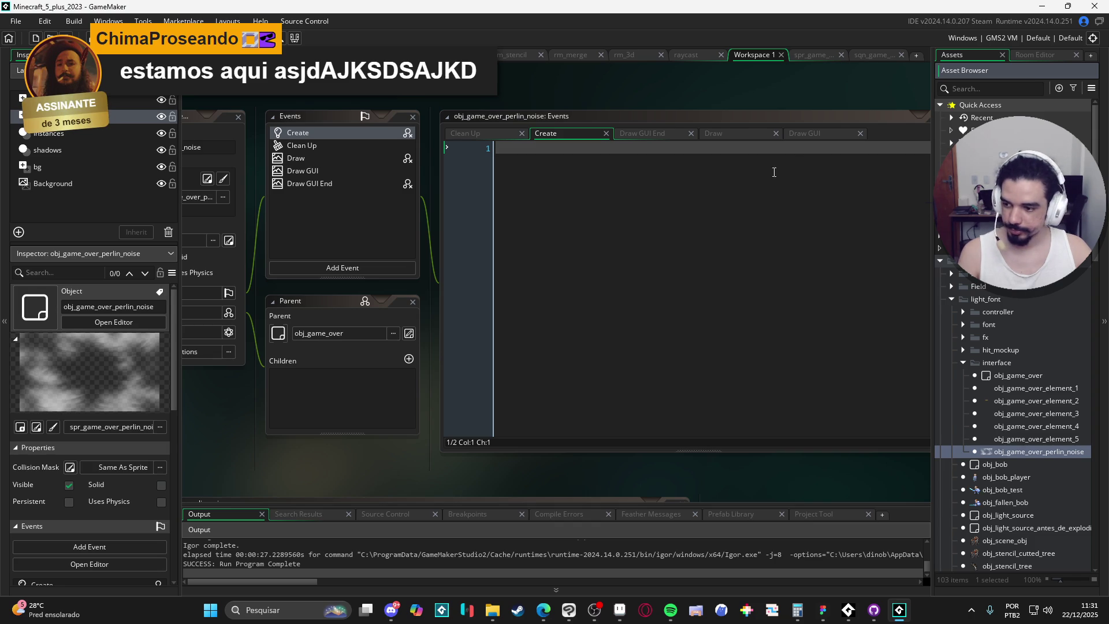
pyautogui.press('F5')
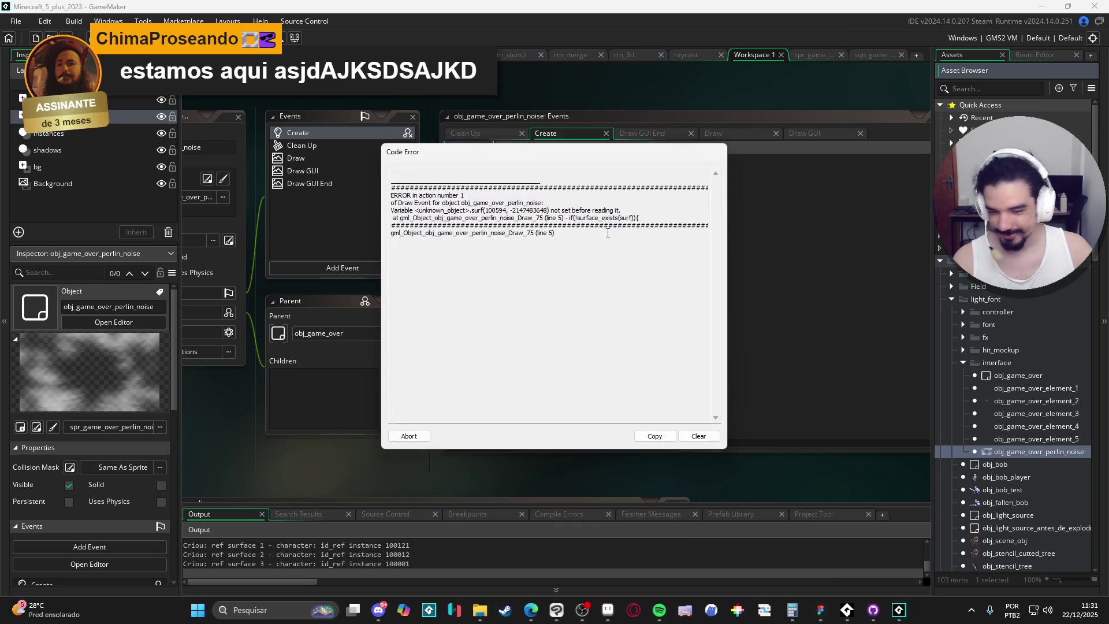
# - Abort the surf error, retype 'surf = -1' in the Create event, rerun, and close the game
pyautogui.click(409, 436)
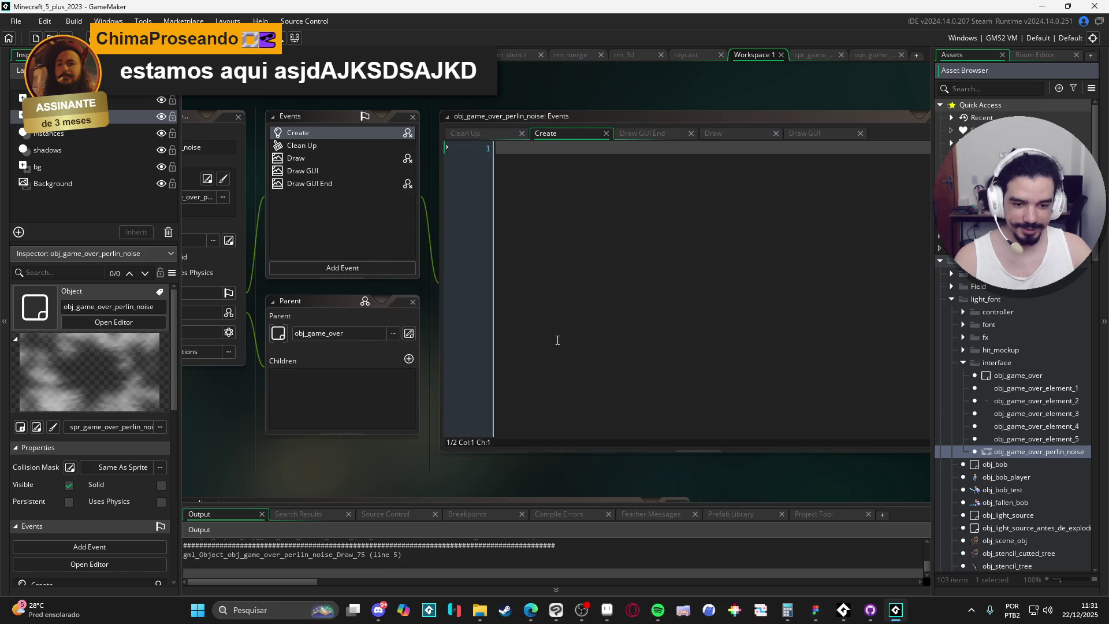
pyautogui.click(599, 235)
pyautogui.press('Return')
pyautogui.write('surf = -1')
pyautogui.press('F5')
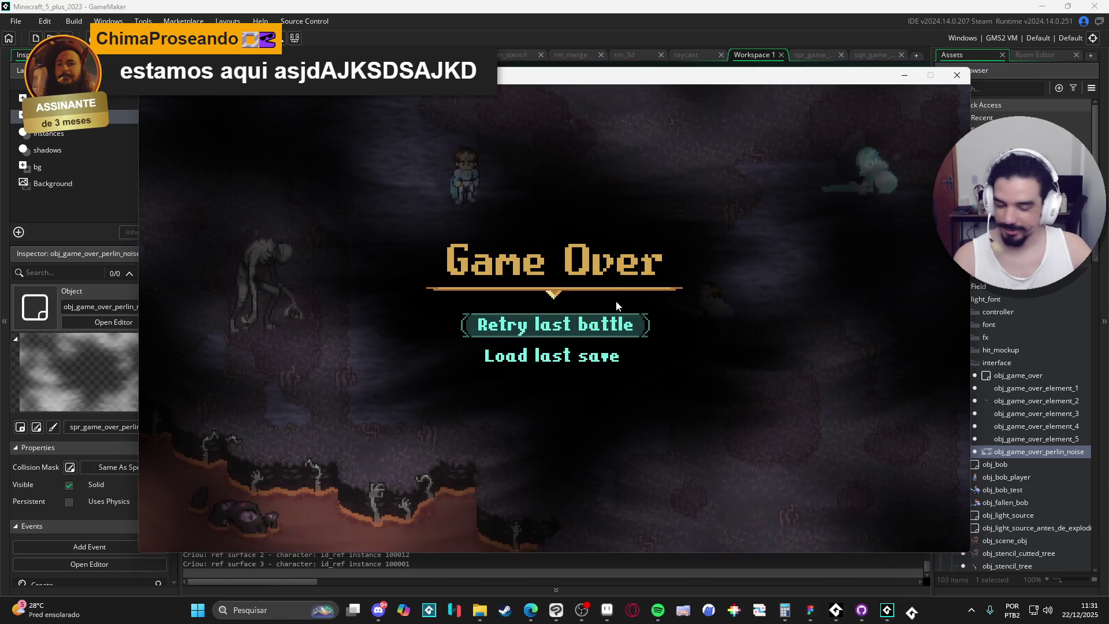
pyautogui.click(968, 73)
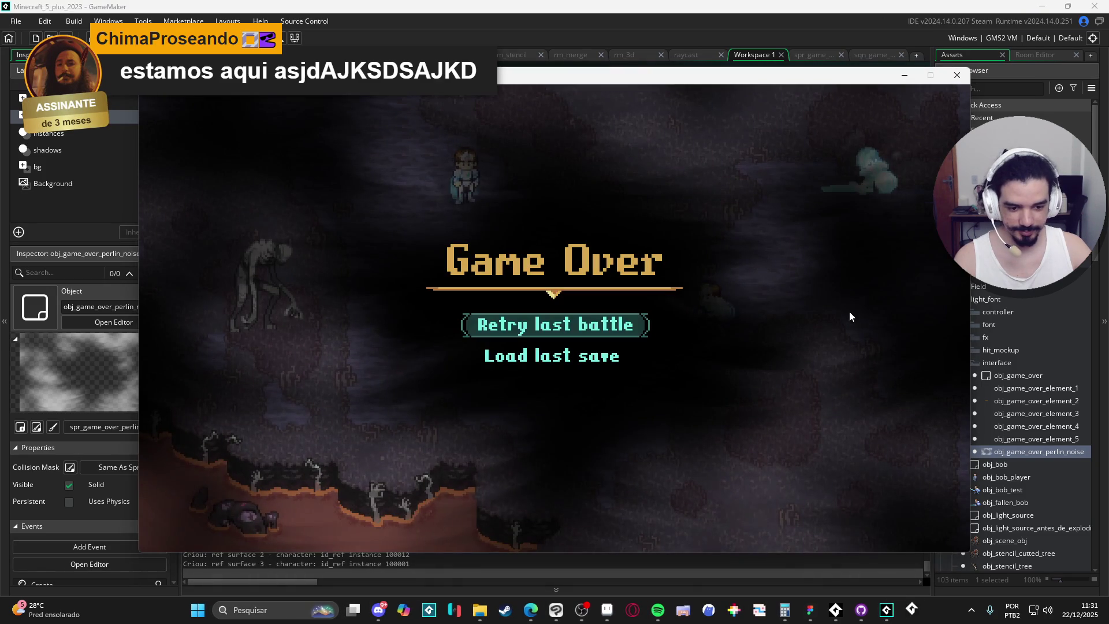
pyautogui.click(955, 75)
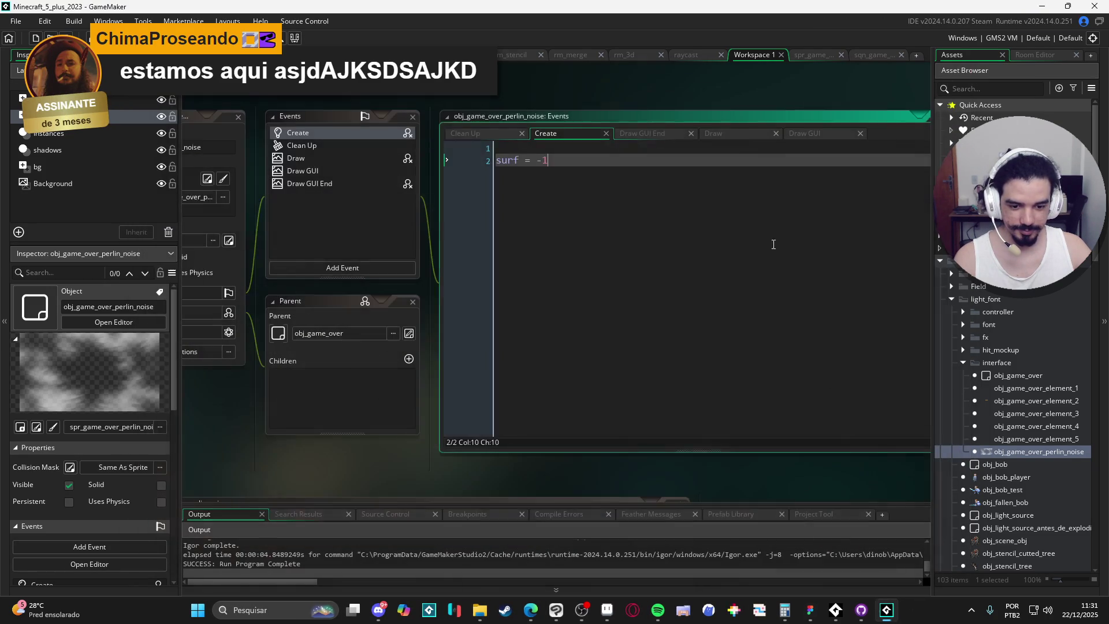
# - Search the assets for 'seq', then open obj_game_over_perlin_noise's Draw GUI End code
pyautogui.scroll(-15, 1016, 445)
pyautogui.scroll(-2, 1015, 441)
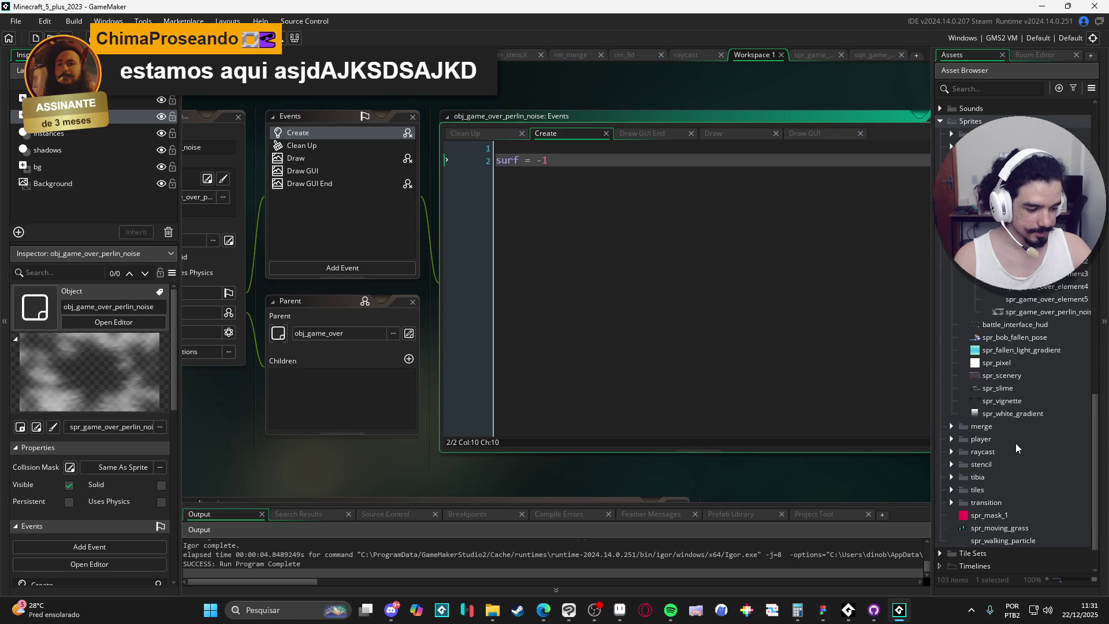
pyautogui.click(975, 89)
pyautogui.write('seq')
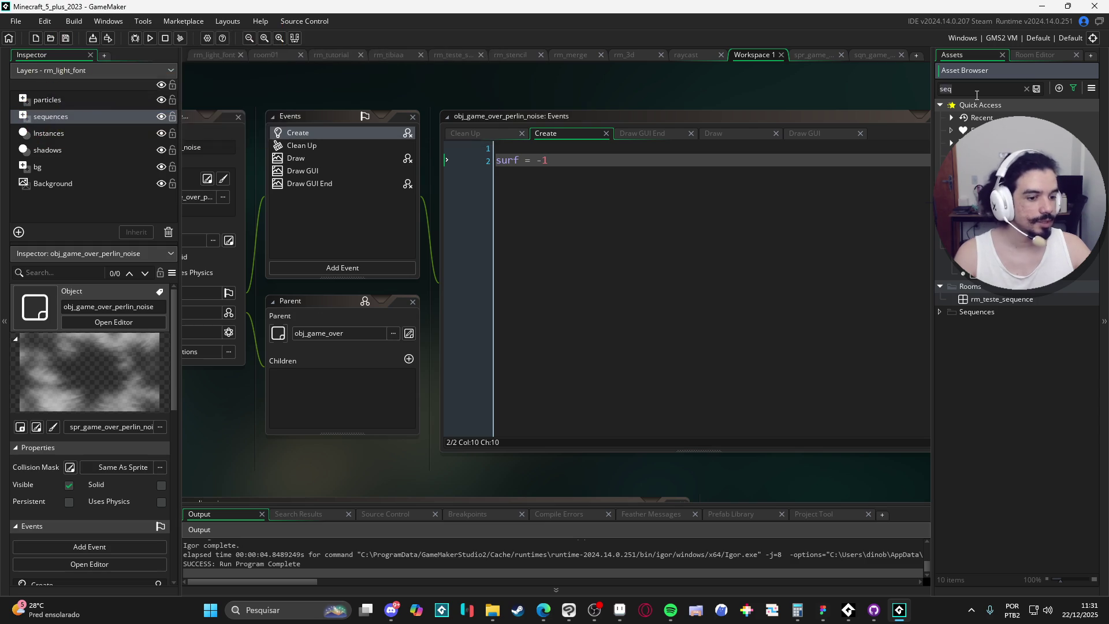
pyautogui.press('BackSpace')
pyautogui.press('BackSpace')
pyautogui.press('BackSpace')
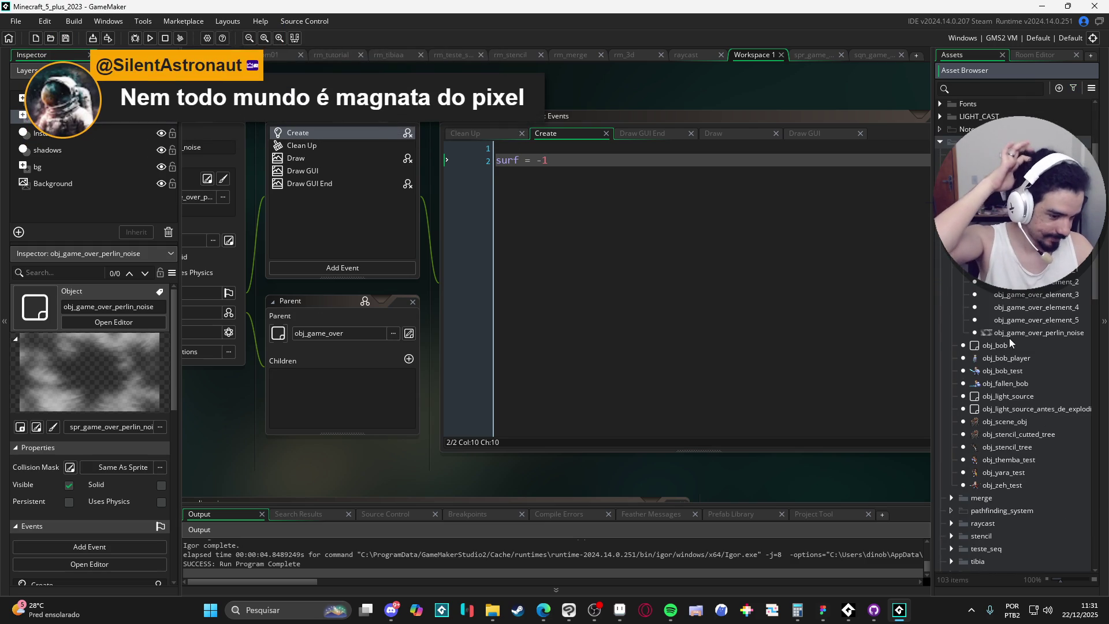
pyautogui.doubleClick(1004, 332)
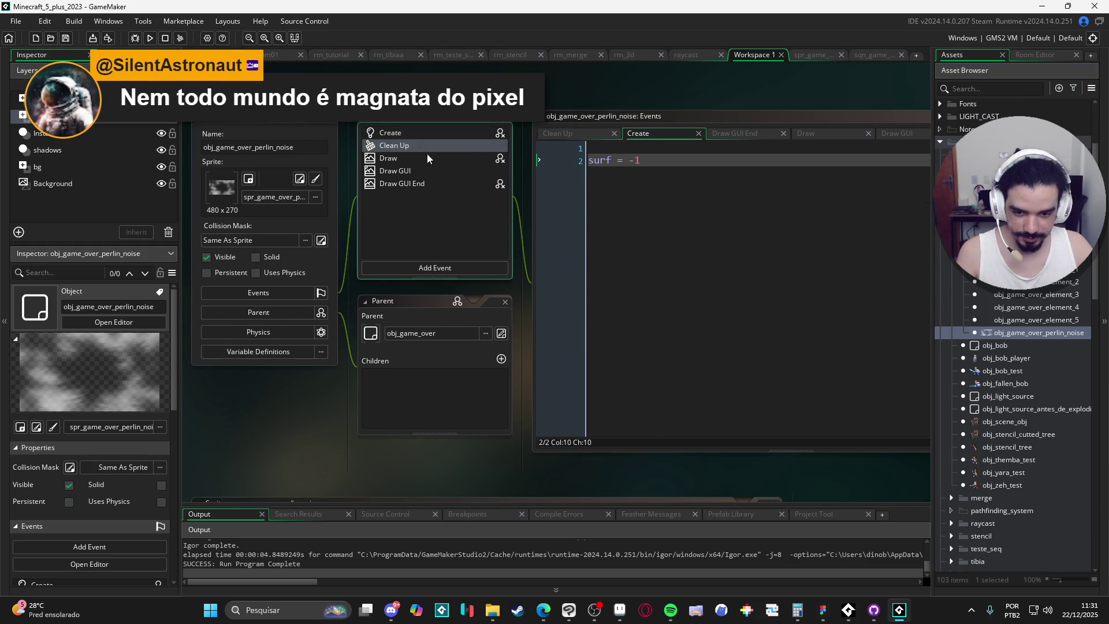
pyautogui.click(428, 157)
pyautogui.click(444, 184)
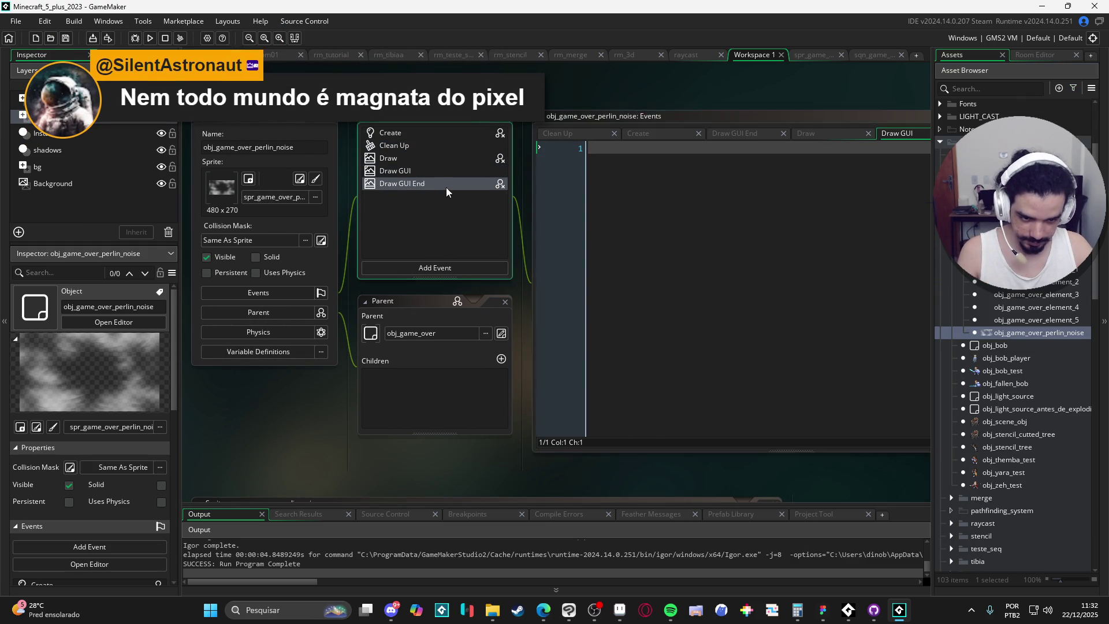
pyautogui.click(789, 116)
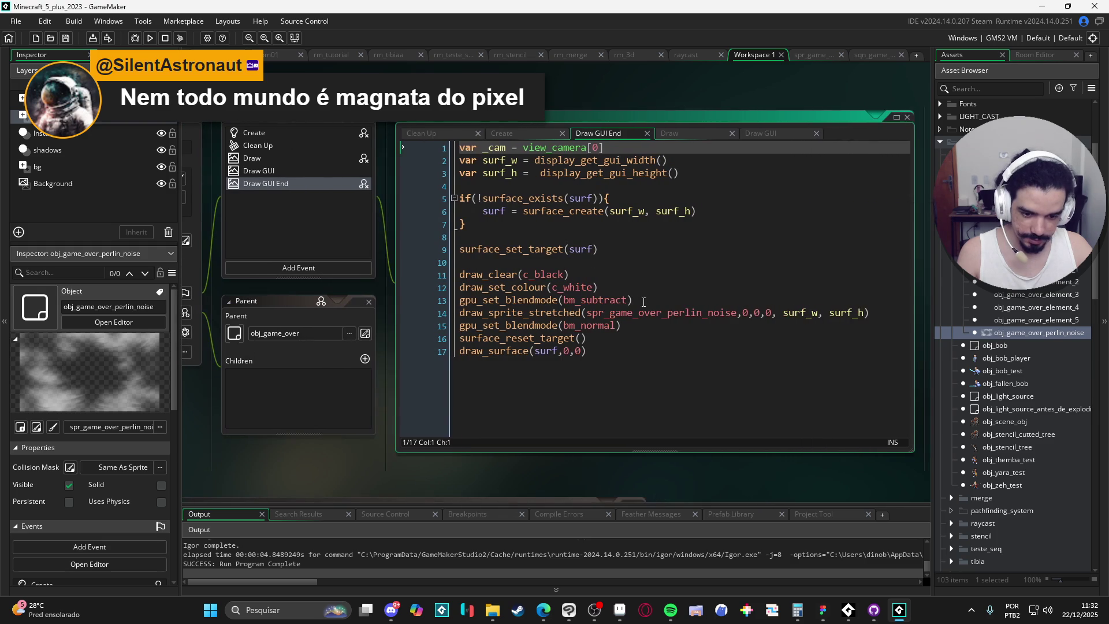
# - Insert a draw_set_alpha(image_alpha) line after the blend mode line 13
pyautogui.click(652, 301)
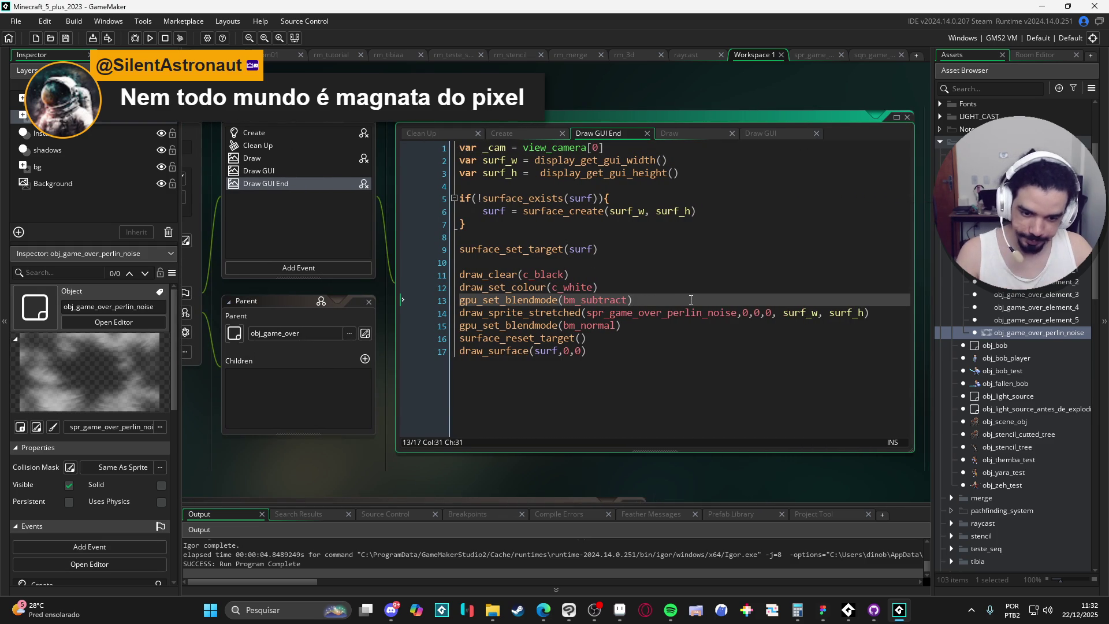
pyautogui.click(650, 312)
pyautogui.click(654, 299)
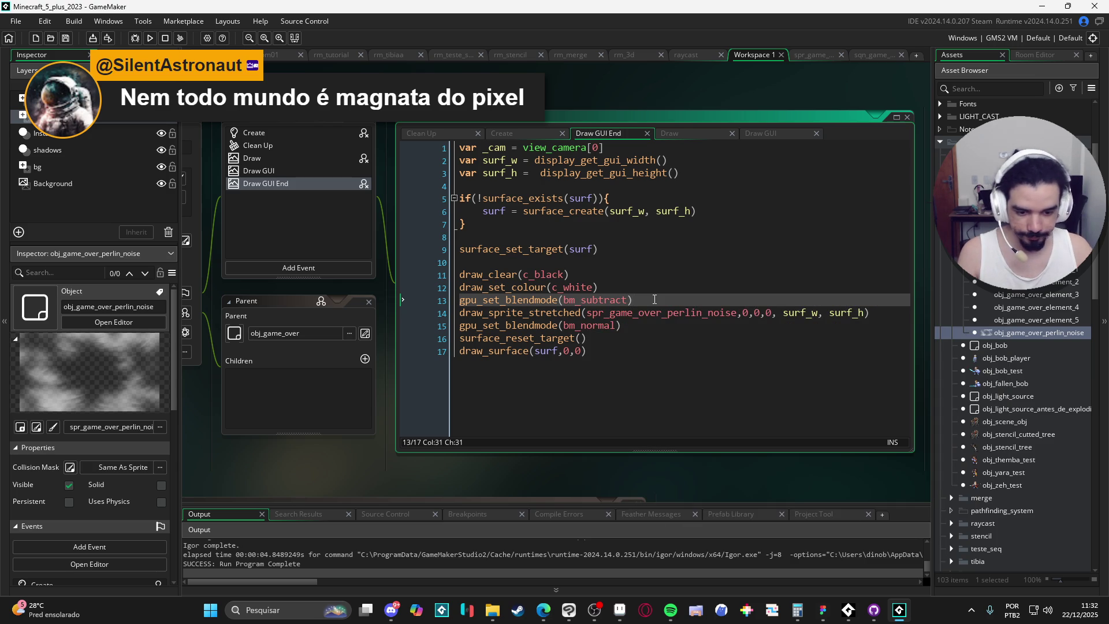
pyautogui.press('Return')
pyautogui.write('draw_set_al')
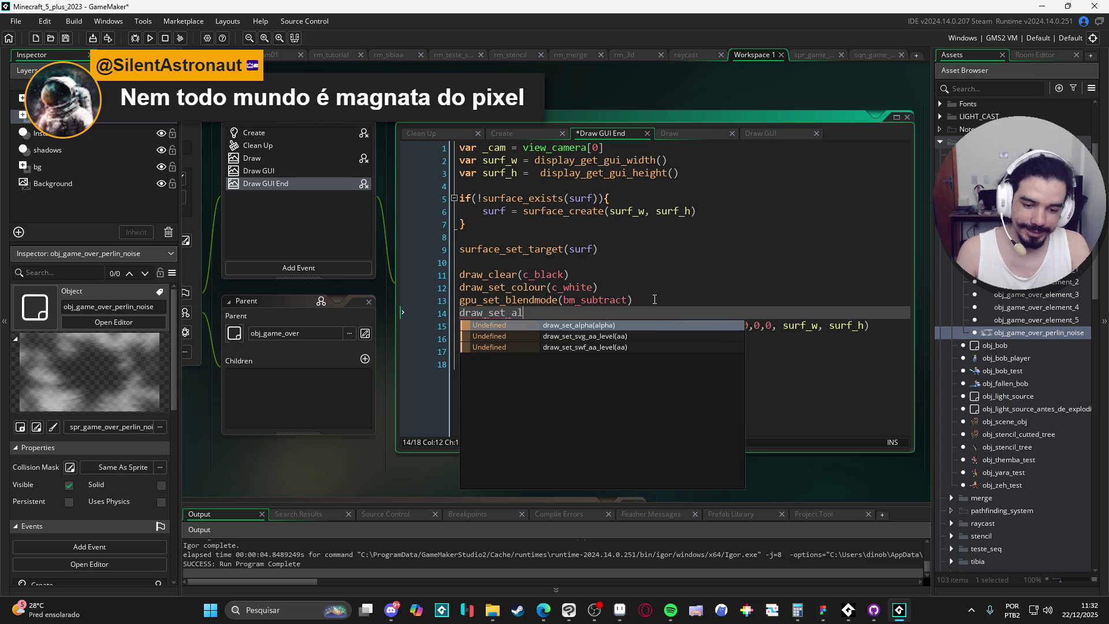
pyautogui.press('Return')
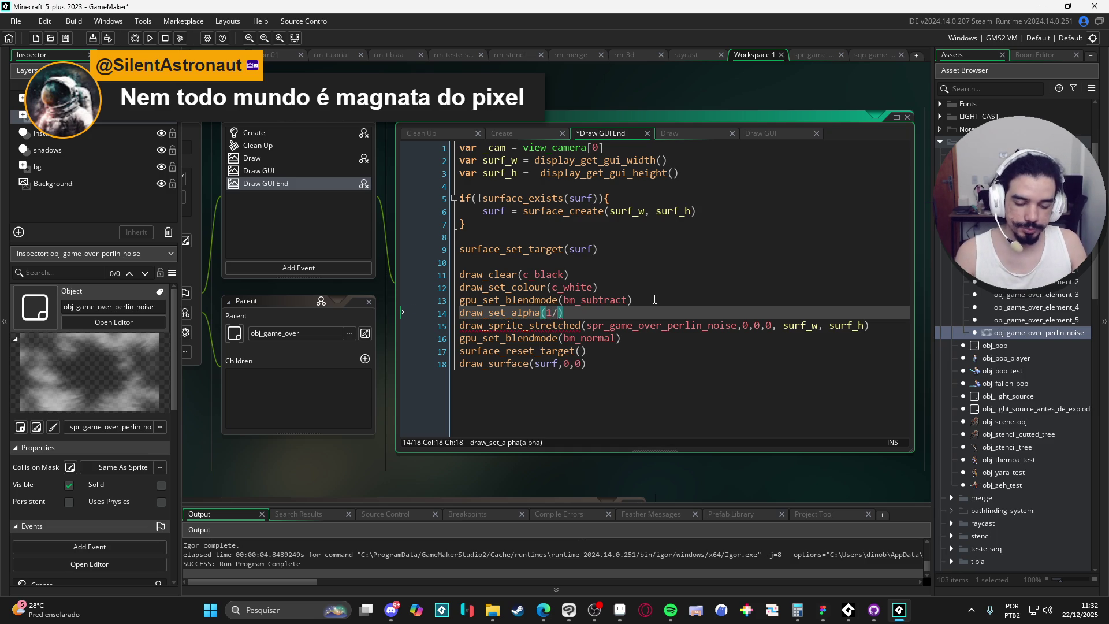
pyautogui.hotkey('shift', 'Left')
pyautogui.press('BackSpace')
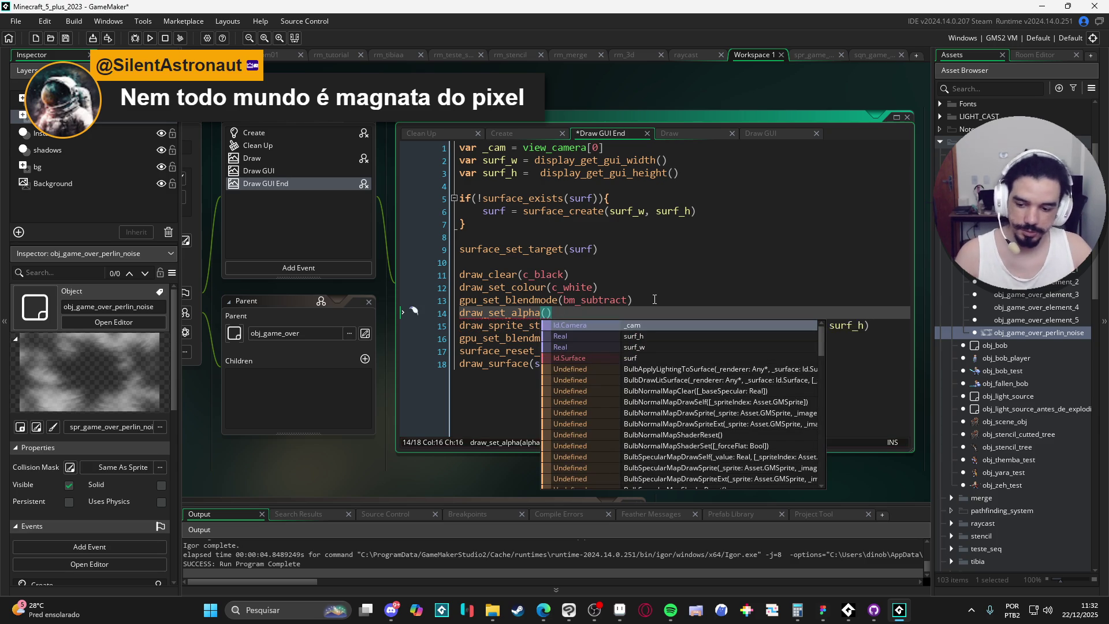
pyautogui.write('image_alpha')
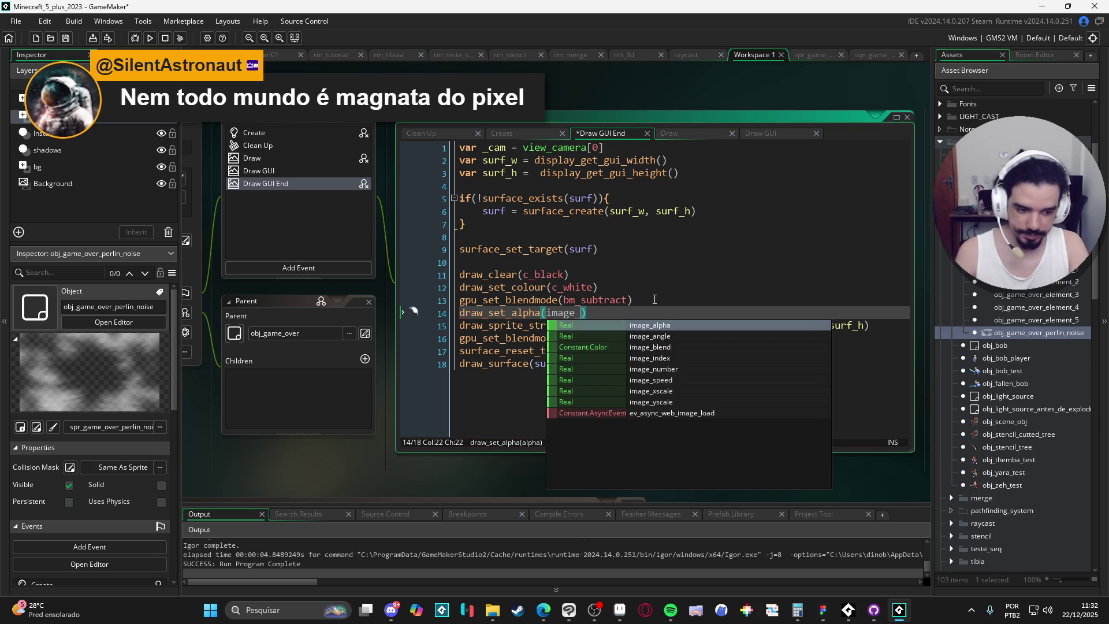
# - Paste the alpha line after draw_sprite_stretched with its argument changed to 1
pyautogui.hotkey('shift', 'Home')
pyautogui.hotkey('ctrl', 'c')
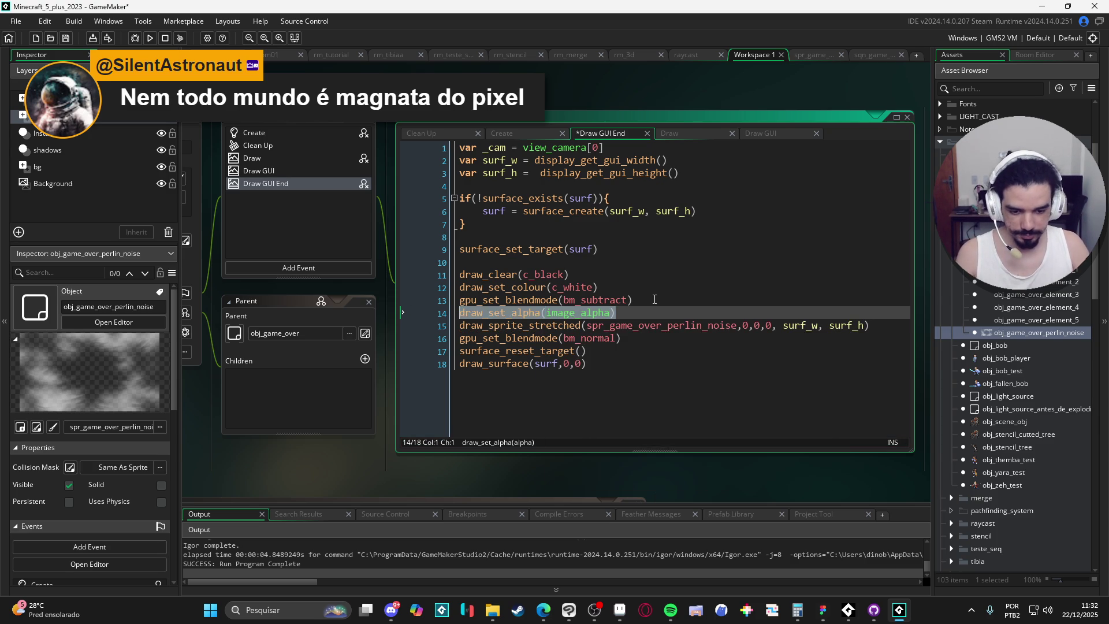
pyautogui.click(886, 328)
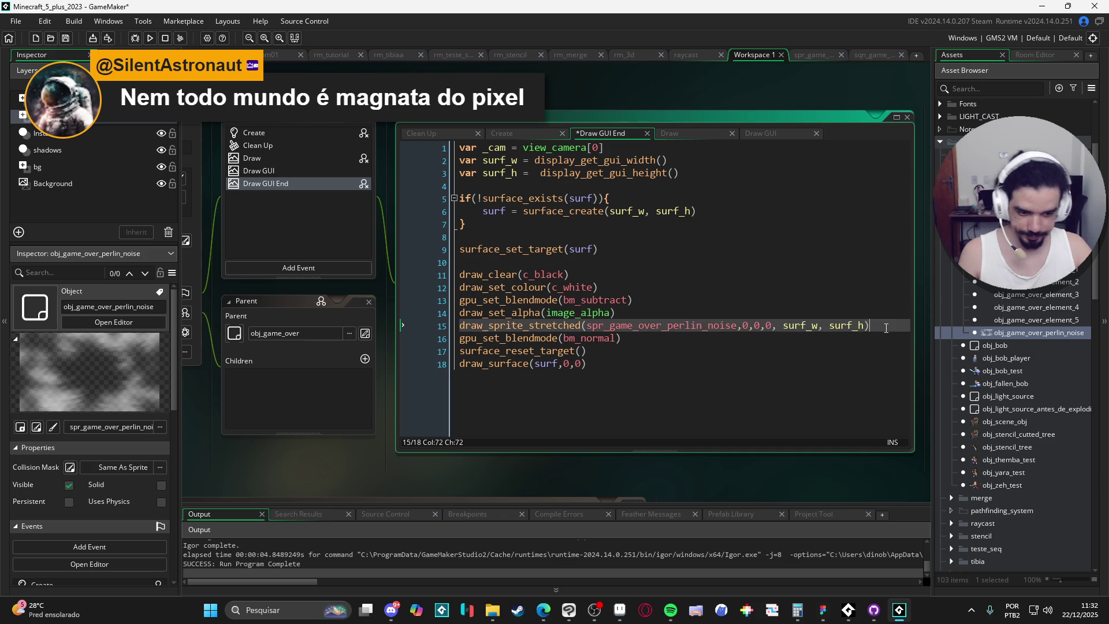
pyautogui.press('Return')
pyautogui.hotkey('ctrl', 'v')
pyautogui.hotkey('ctrl', 'shift', 'Left')
pyautogui.write('1')
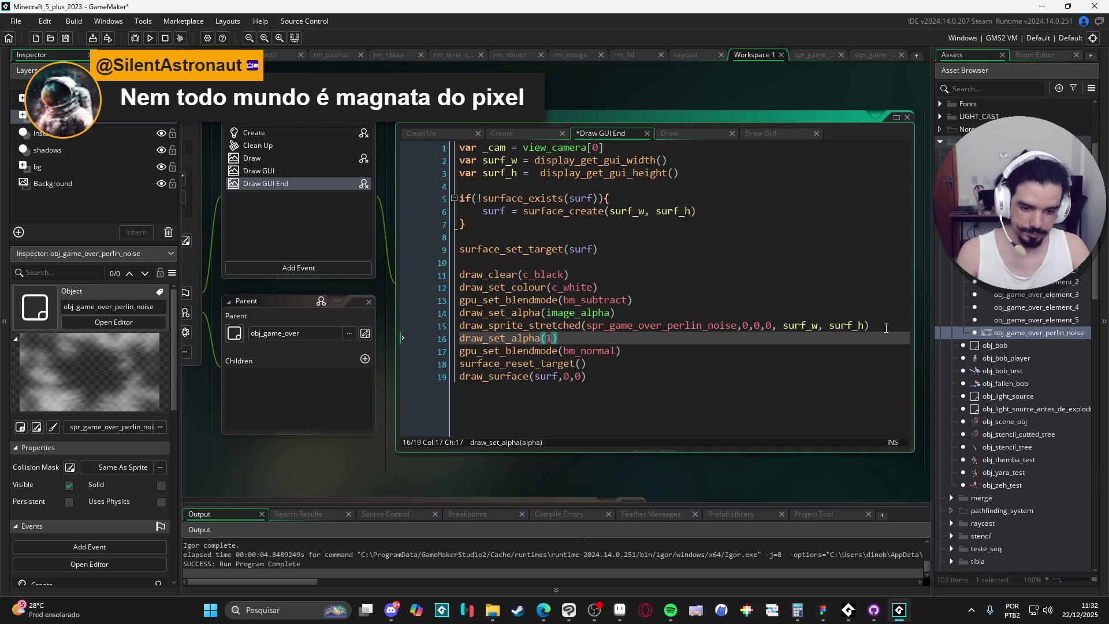
pyautogui.scroll(-10, 950, 330)
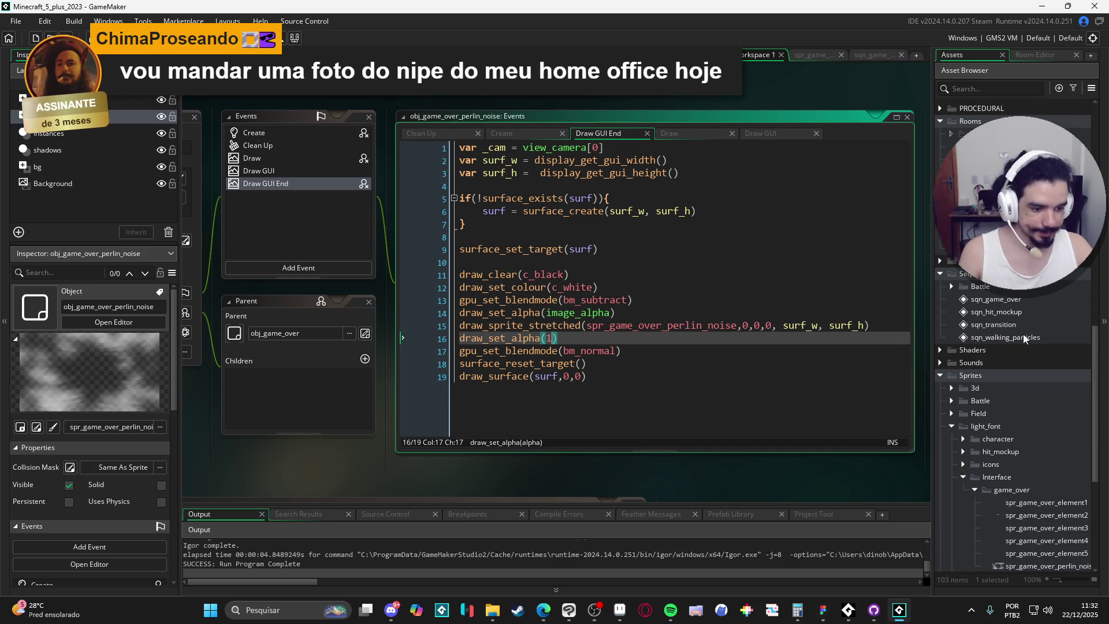
pyautogui.doubleClick(1018, 299)
# - Scrub sqn_game_over to frame 27, run the game with F5, and close the game window
pyautogui.moveTo(426, 323); pyautogui.dragTo(638, 326)
pyautogui.press('F5')
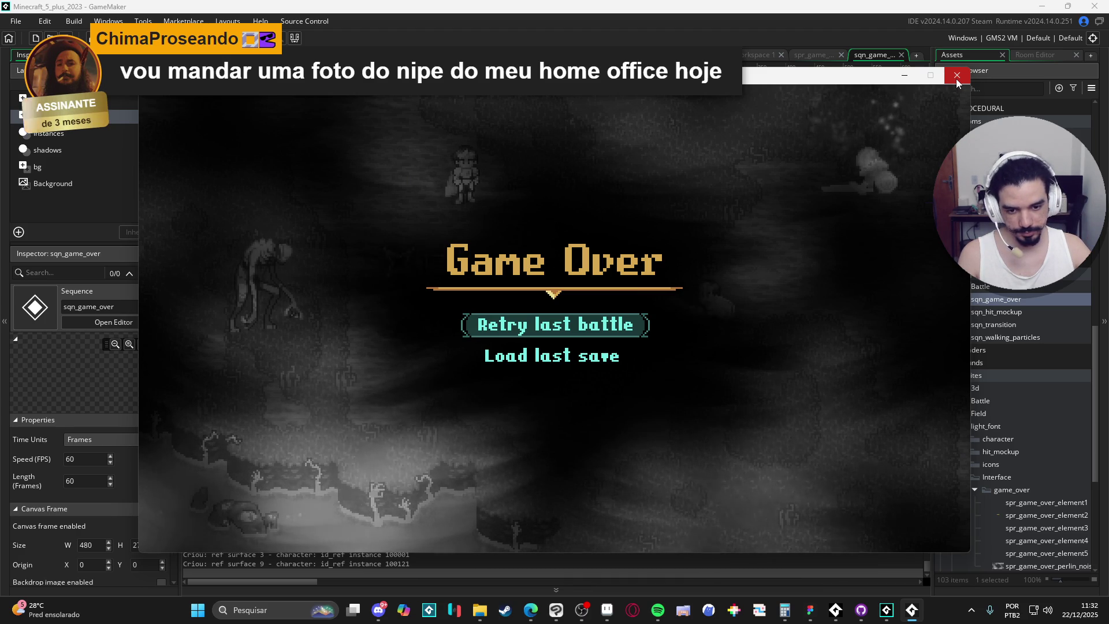
pyautogui.click(956, 80)
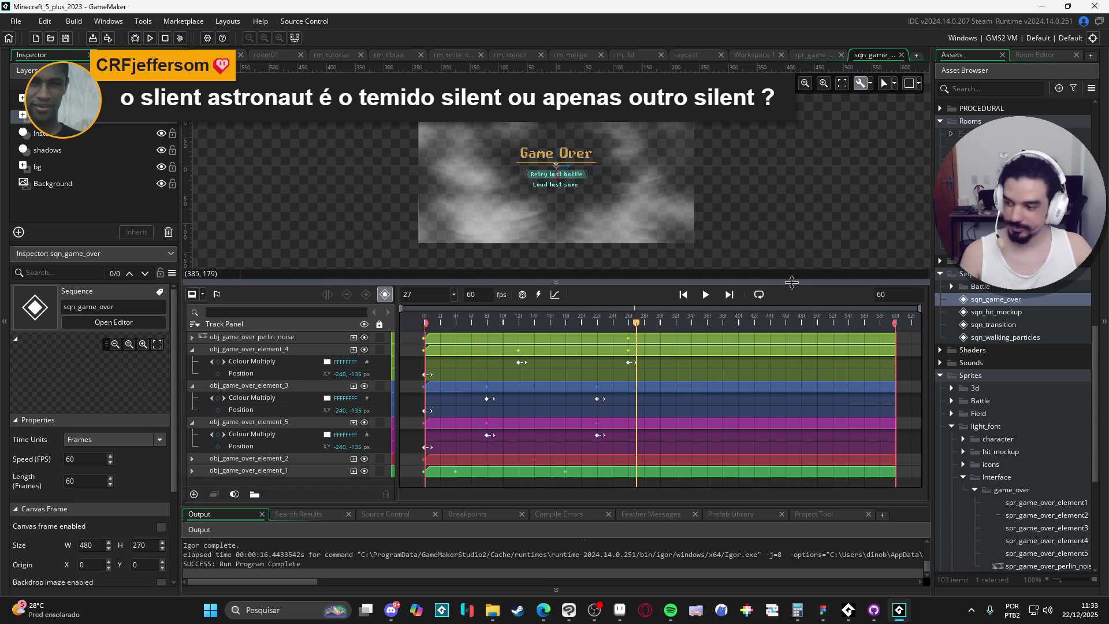
# - Enlarge the sequence preview area and play sqn_game_over at its original speed
pyautogui.moveTo(791, 282); pyautogui.dragTo(792, 310)
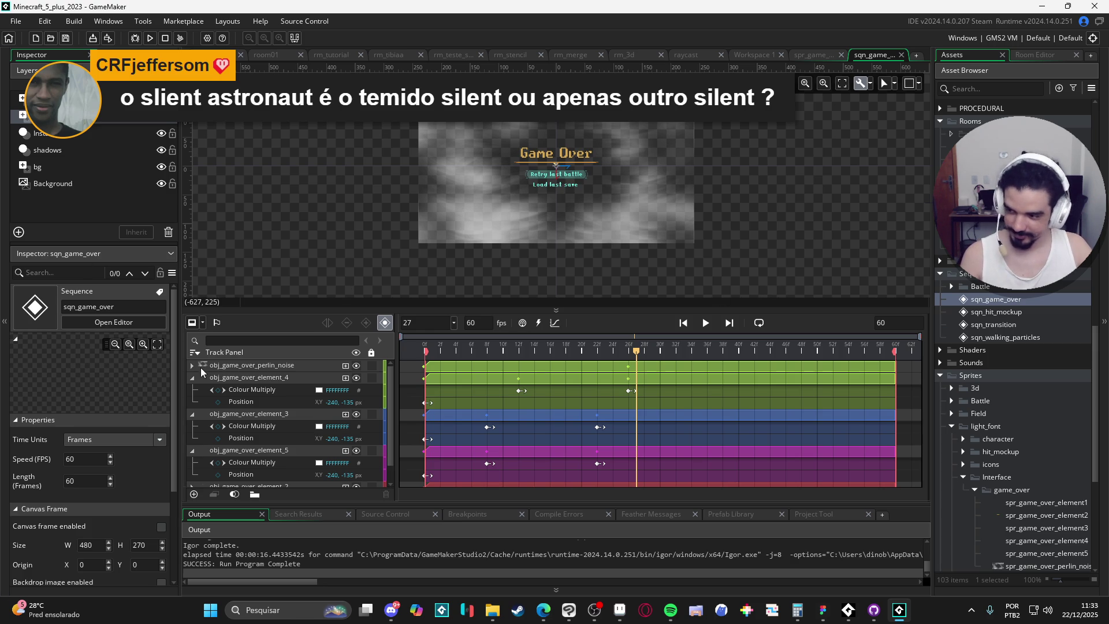
pyautogui.scroll(-5, 1056, 437)
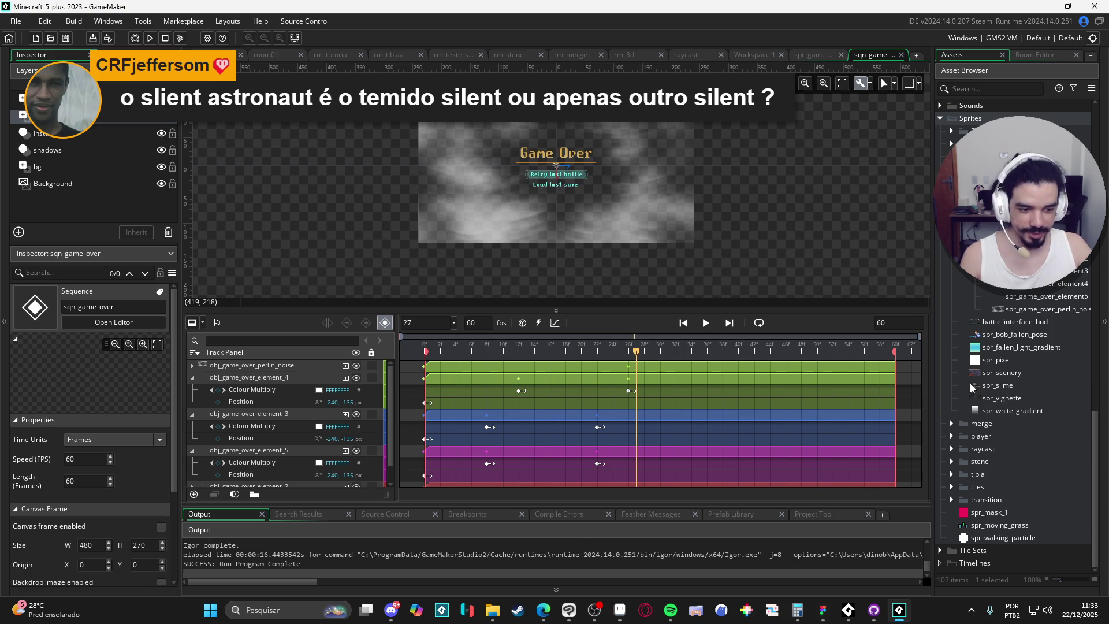
pyautogui.moveTo(933, 384); pyautogui.dragTo(932, 384)
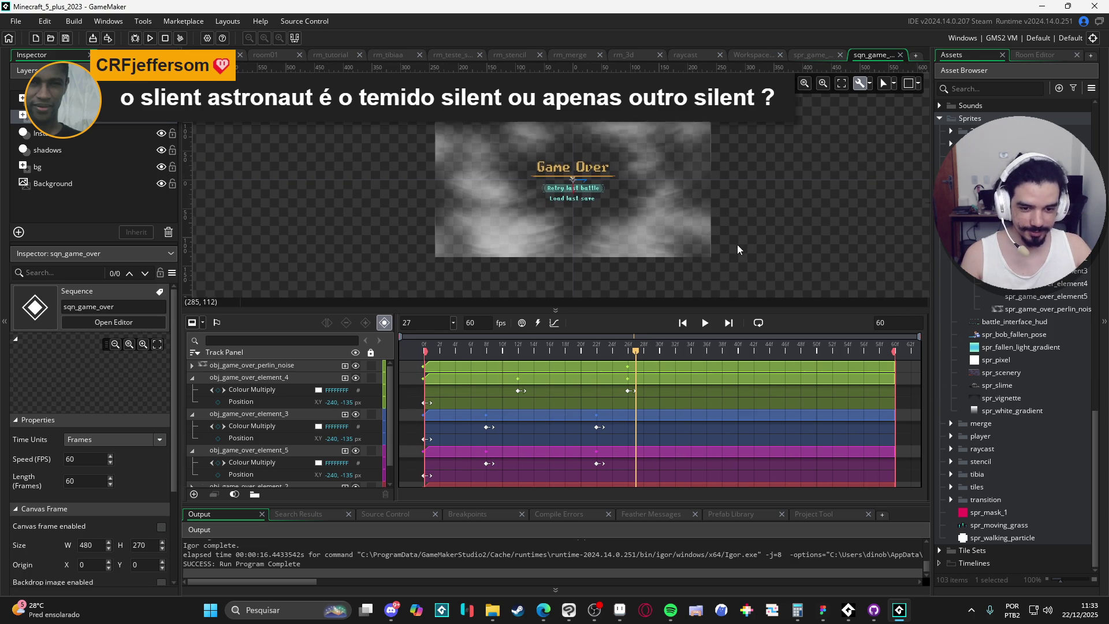
pyautogui.scroll(2, 737, 244)
pyautogui.scroll(-2, 747, 242)
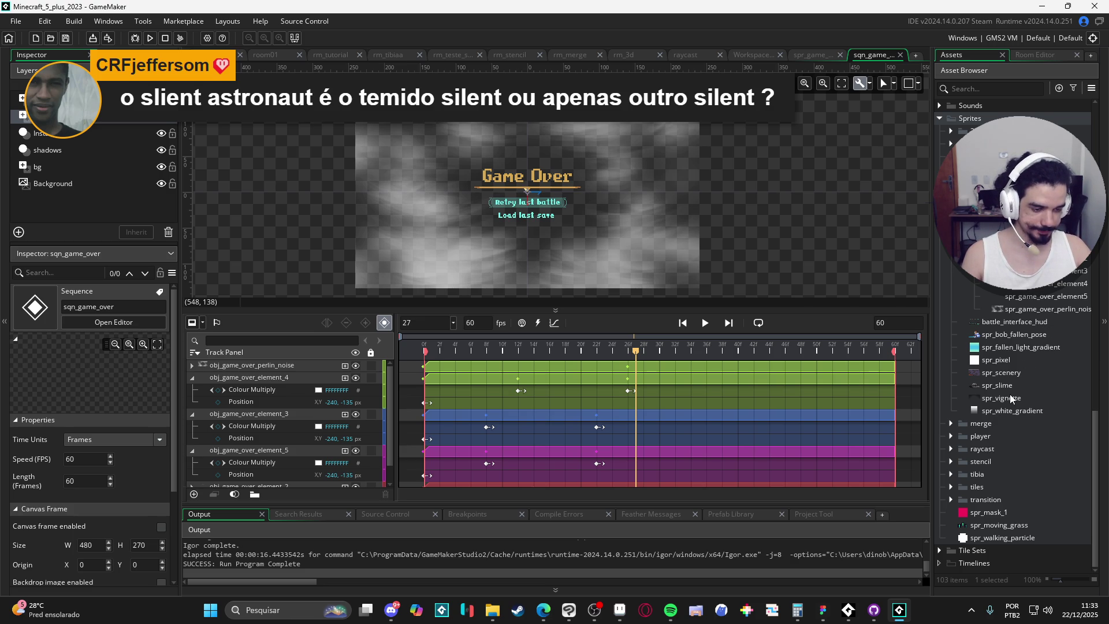
pyautogui.click(705, 323)
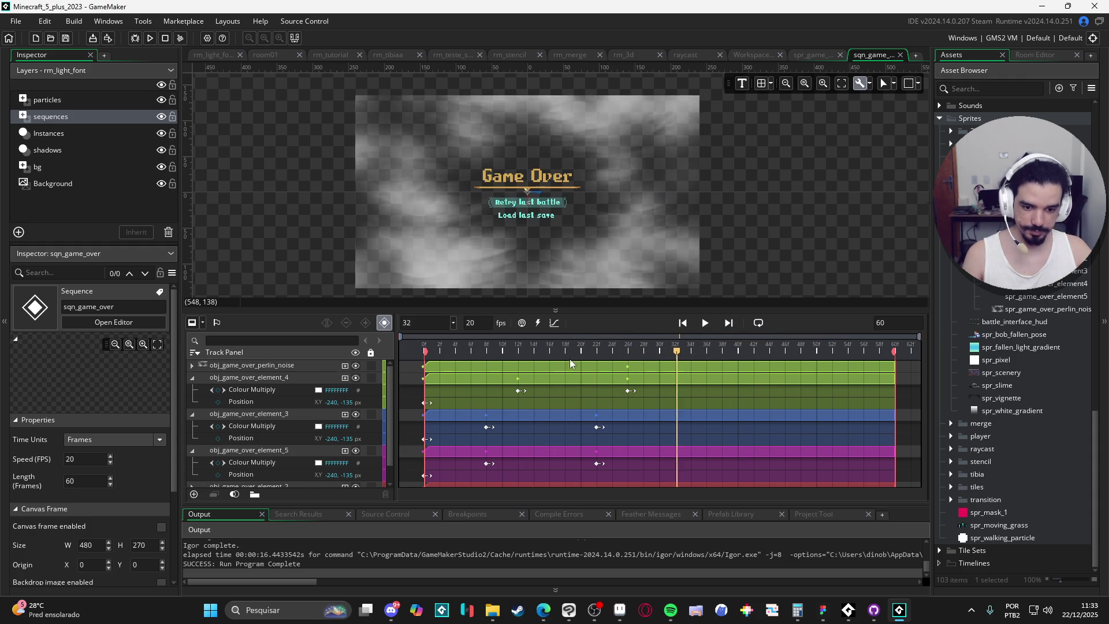
pyautogui.press('Return')
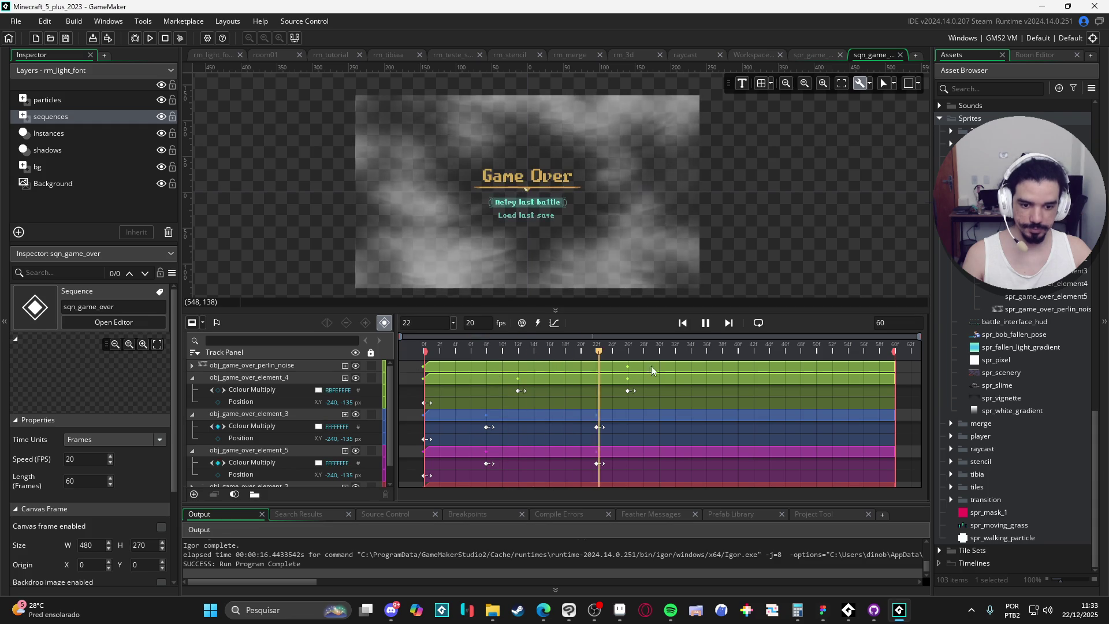
# - Set the sequence to 10 fps, replay it, then run the game with F5
pyautogui.press('Return')
pyautogui.write('10')
pyautogui.click(704, 324)
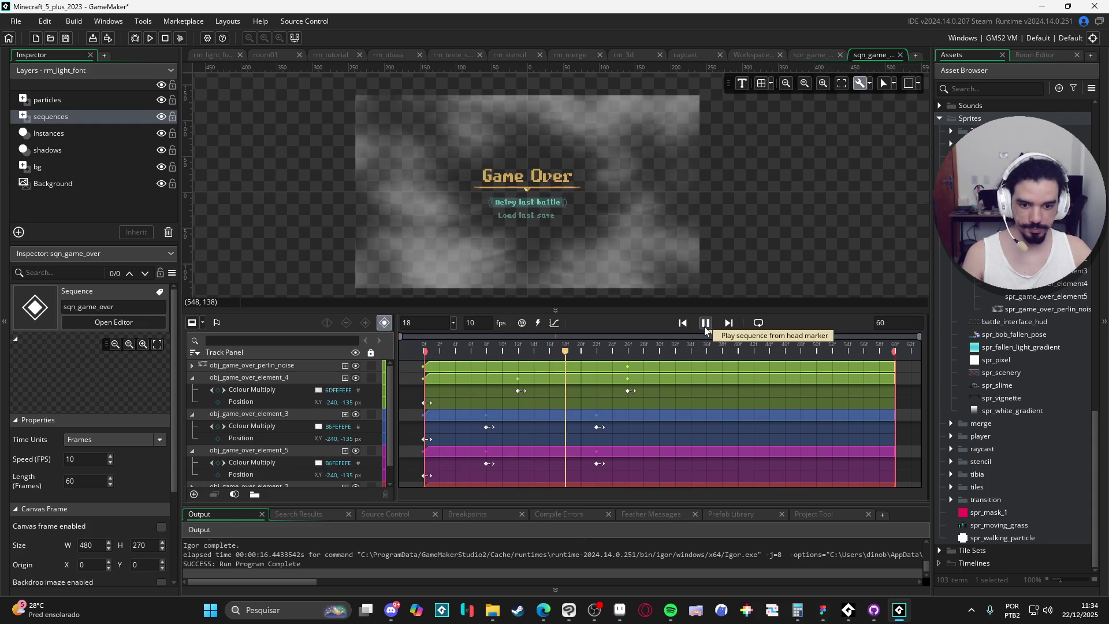
pyautogui.click(705, 325)
pyautogui.press('F5')
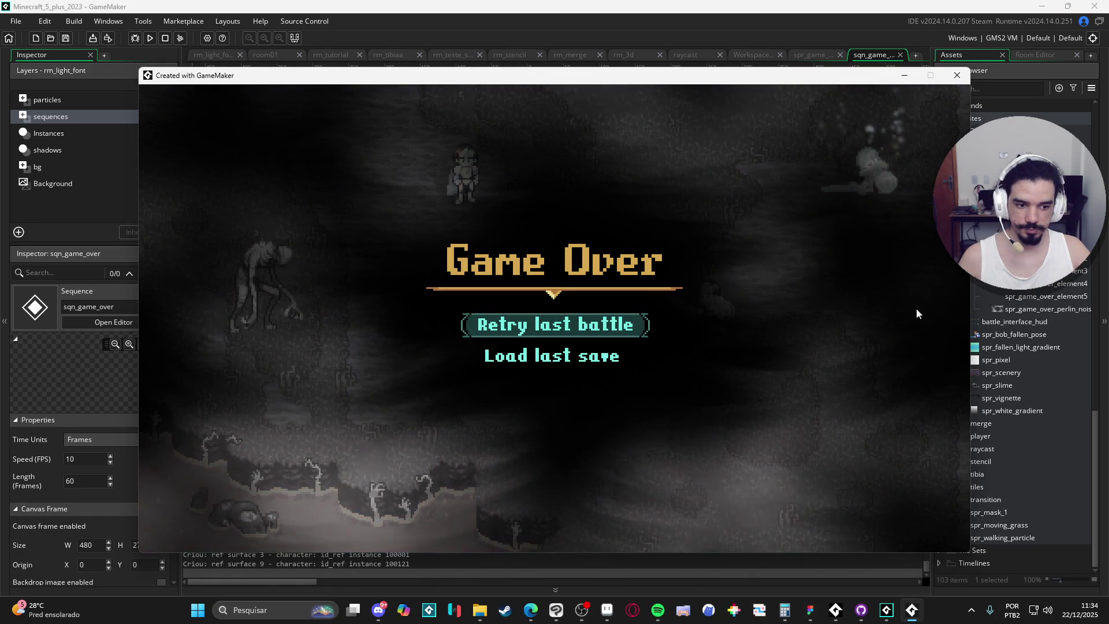
# - Close the test game, run it once more, and close the second run
pyautogui.click(957, 75)
pyautogui.press('F5')
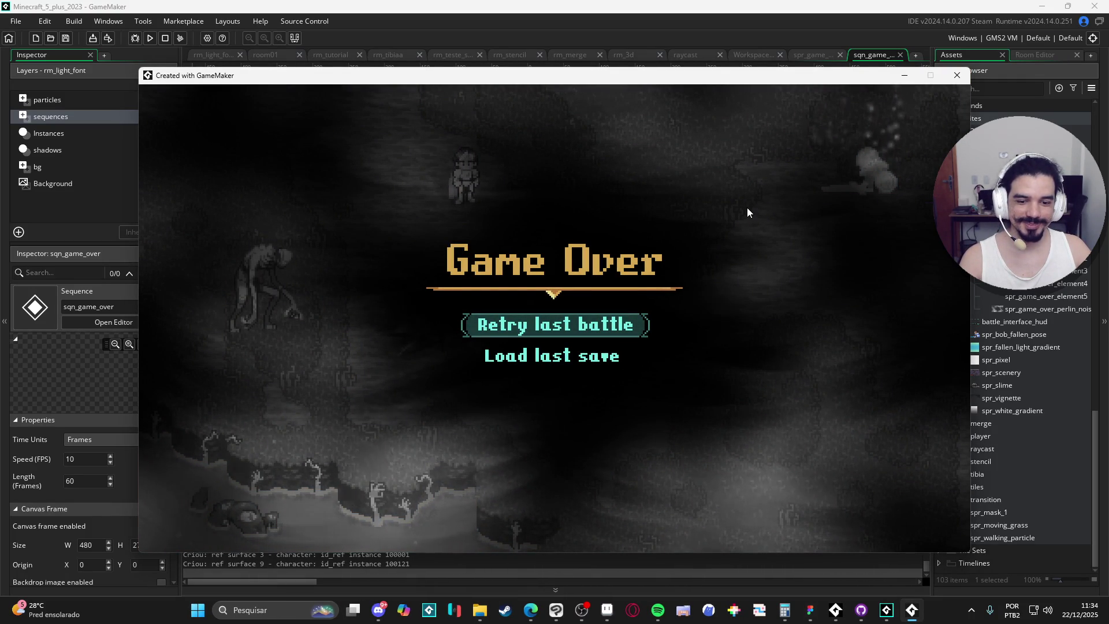
pyautogui.click(956, 75)
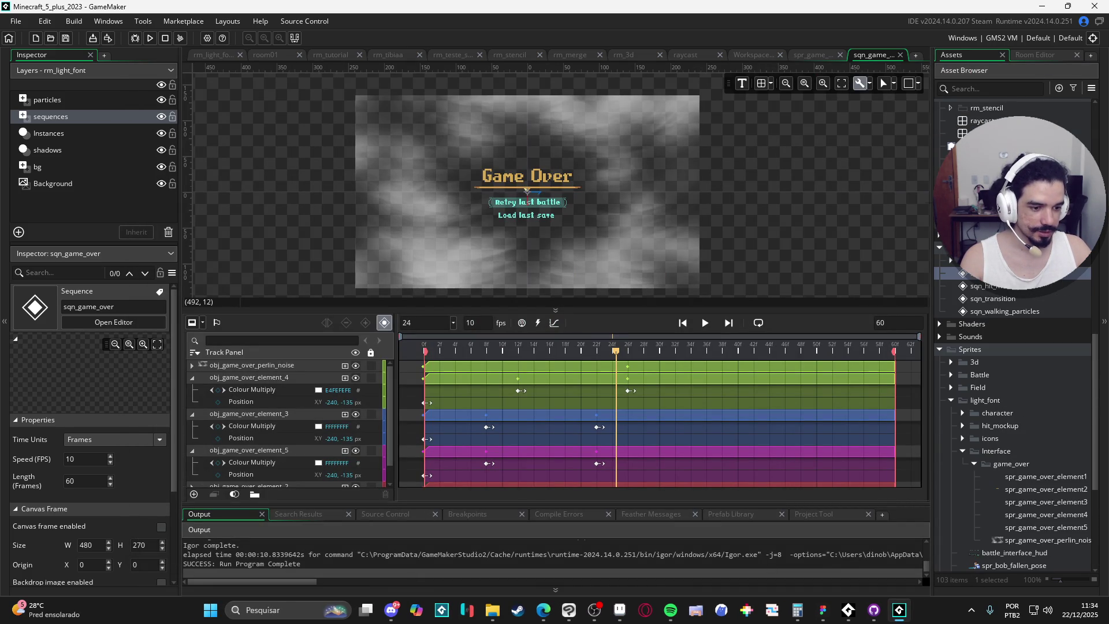
# - In obj_game_over_perlin_noise's Draw GUI End, replace draw_clear(c_black) with draw_clear_alpha(c_black, image_alpha)
pyautogui.scroll(15, 1017, 404)
pyautogui.scroll(-3, 1040, 346)
pyautogui.click(1043, 331)
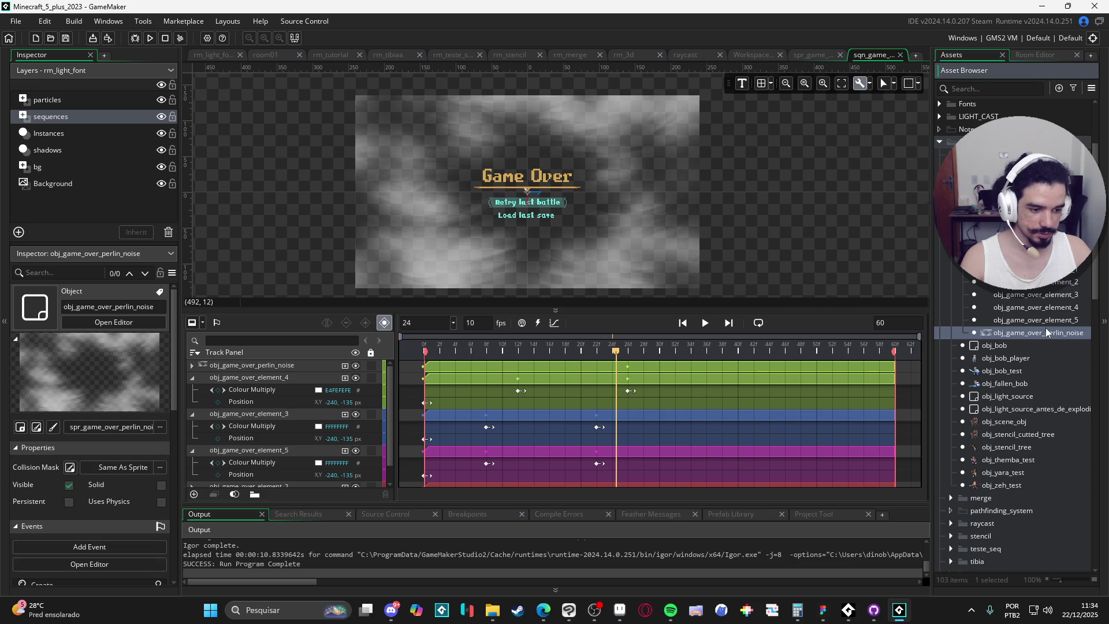
pyautogui.doubleClick(1045, 332)
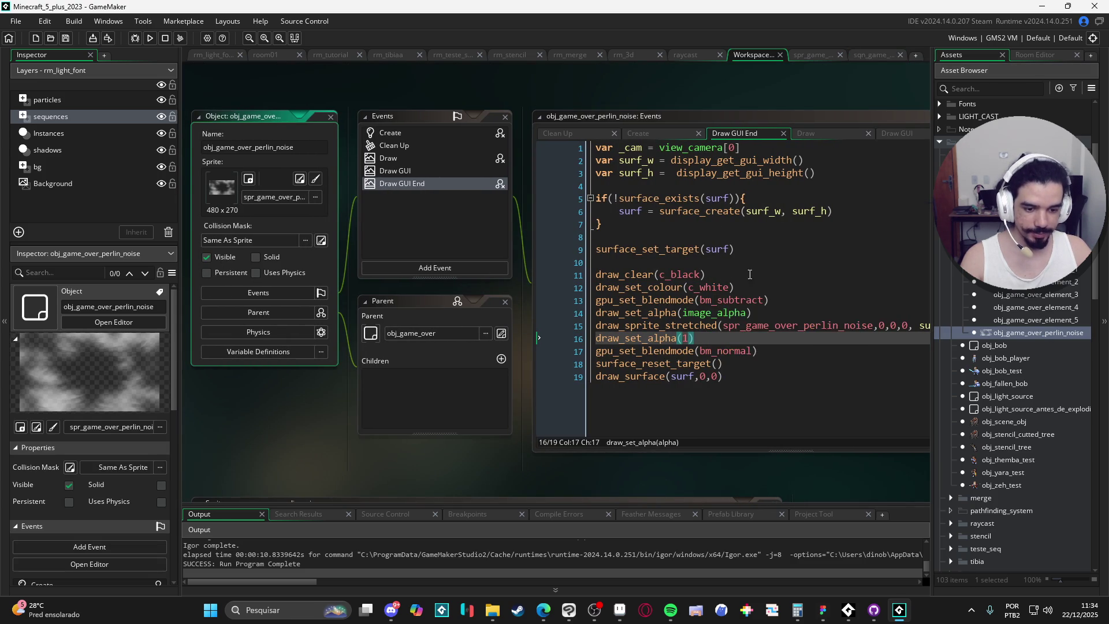
pyautogui.moveTo(720, 276); pyautogui.dragTo(599, 281)
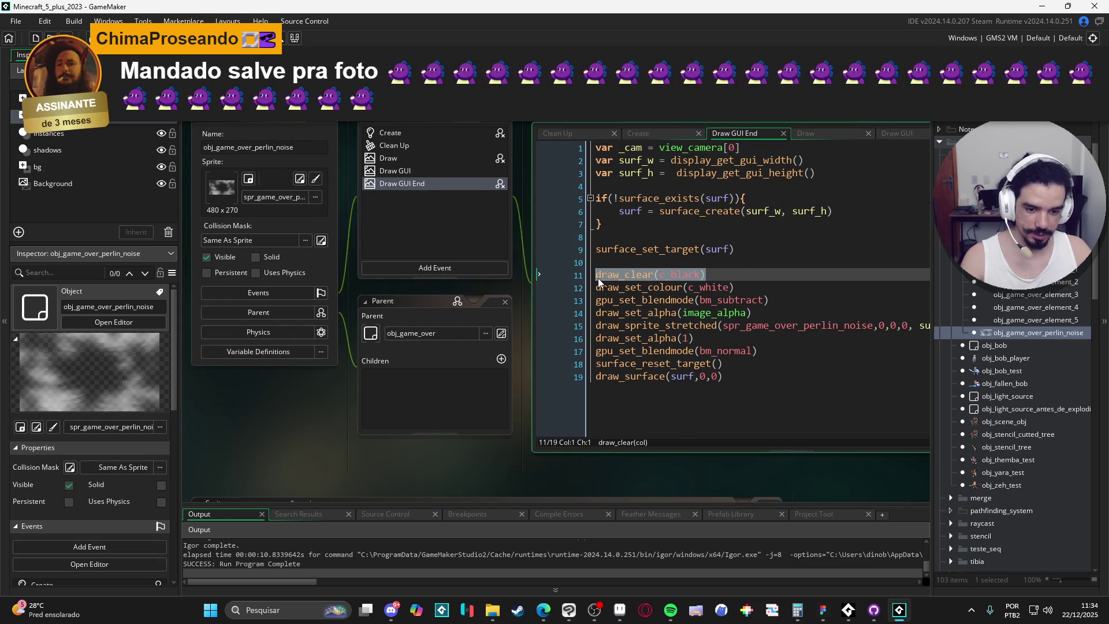
pyautogui.press('BackSpace')
pyautogui.write('draw_clear')
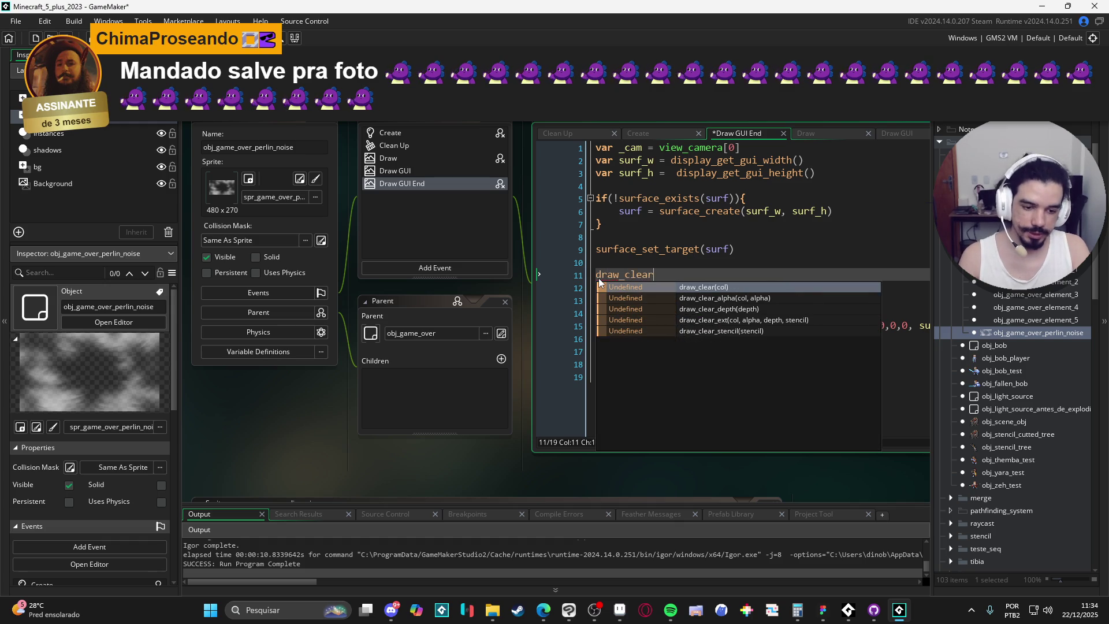
pyautogui.press('Down')
pyautogui.press('Return')
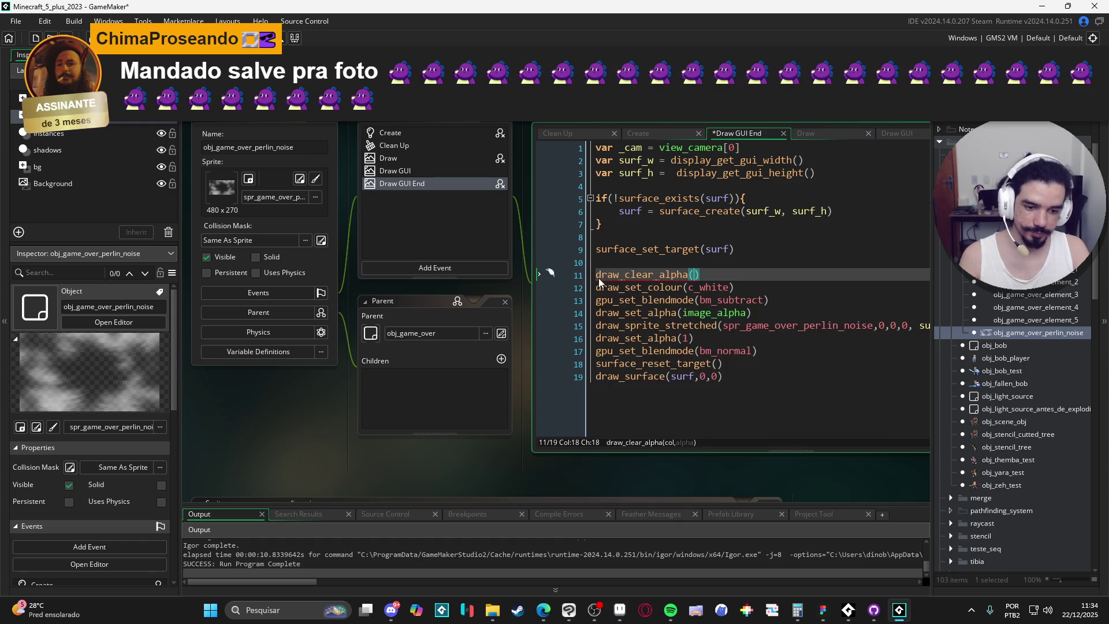
pyautogui.write('c_black, image')
pyautogui.write('_alpha')
# - Run the game to test the alpha clear, then switch to another open editor
pyautogui.press('F5')
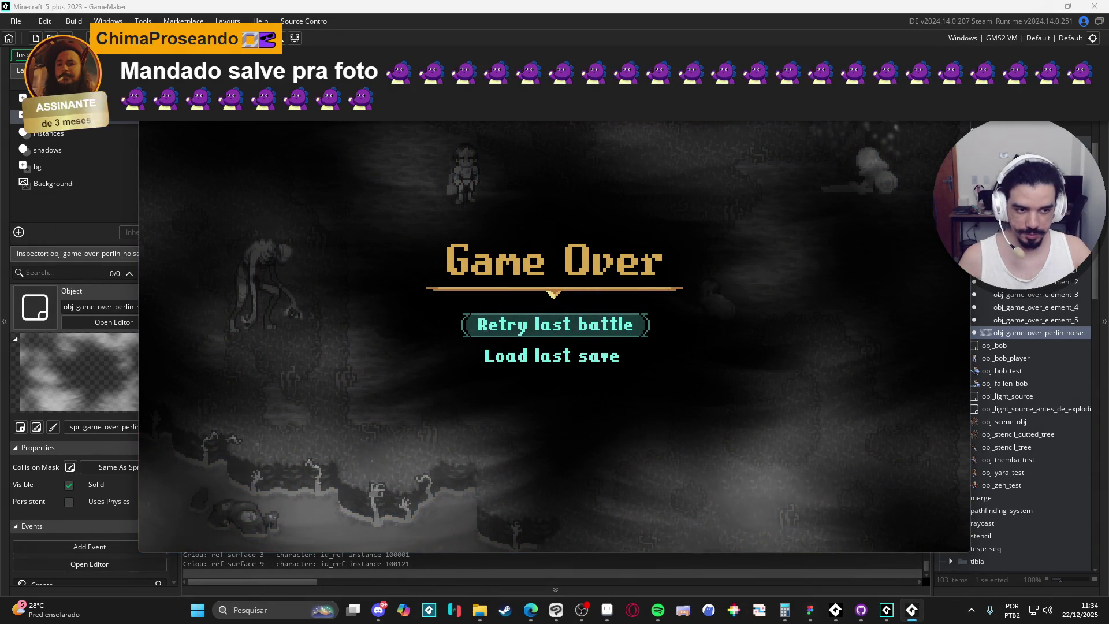
pyautogui.press('Escape')
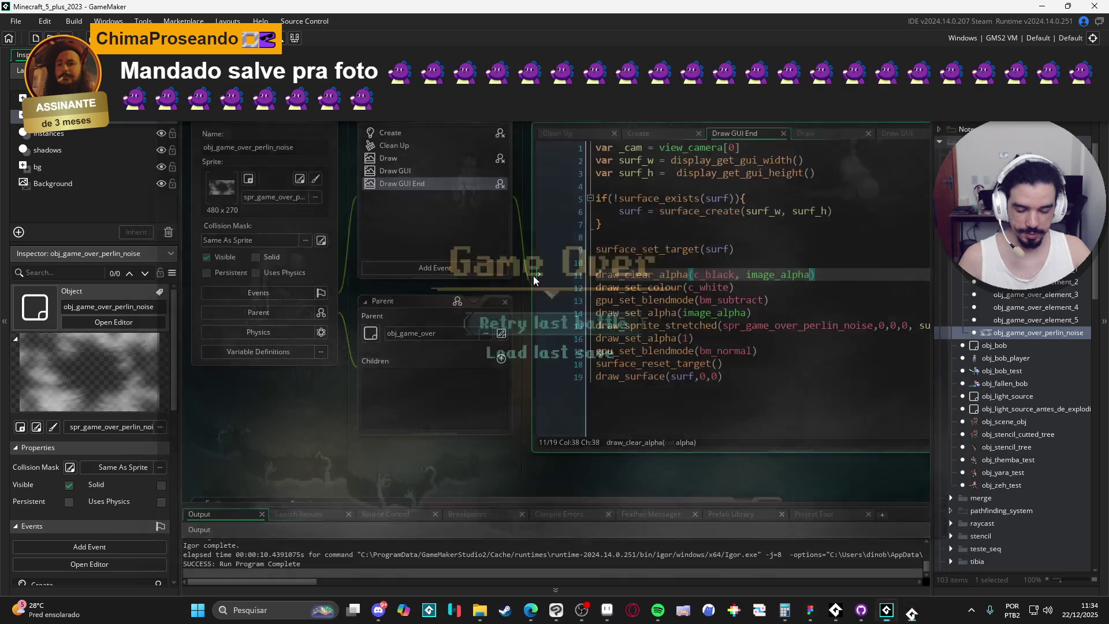
pyautogui.hotkey('ctrl', 'Tab')
pyautogui.hotkey('ctrl', 'Tab')
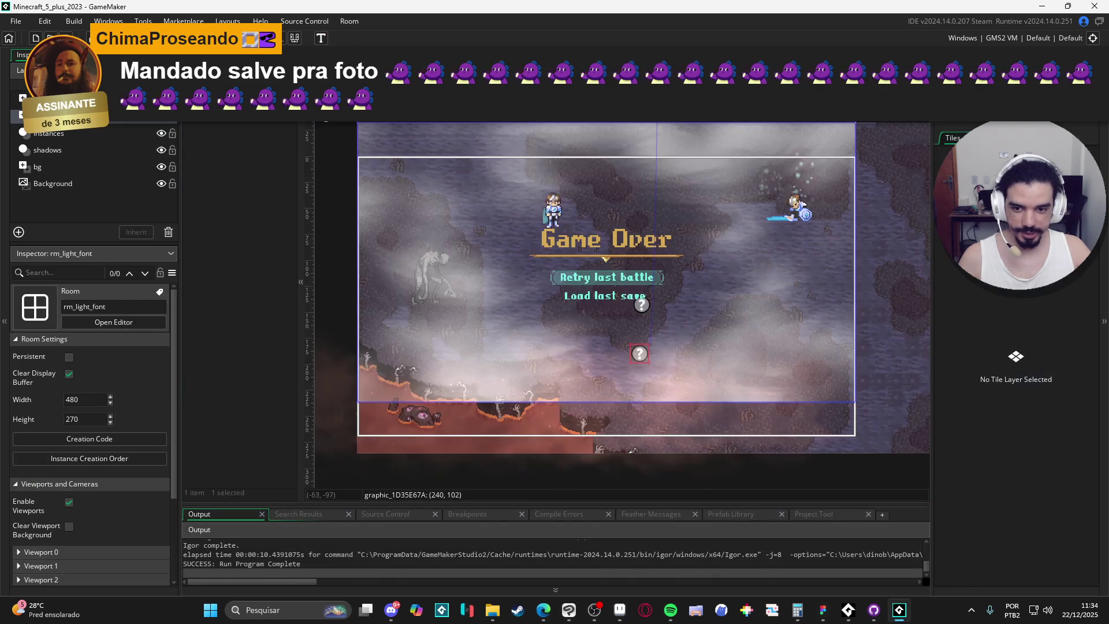
# - In rm_light_font, check obj_sequence_manager's Create code and disable the sequence manager instance
pyautogui.hotkey('ctrl', 'Tab')
pyautogui.hotkey('ctrl', 'Tab')
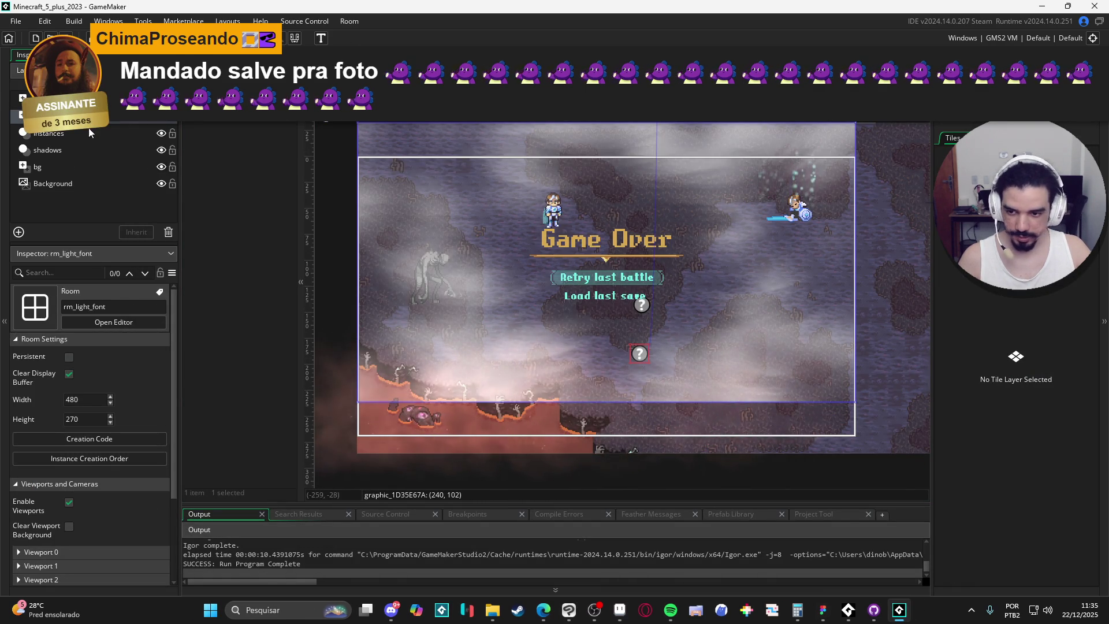
pyautogui.click(46, 116)
pyautogui.click(46, 99)
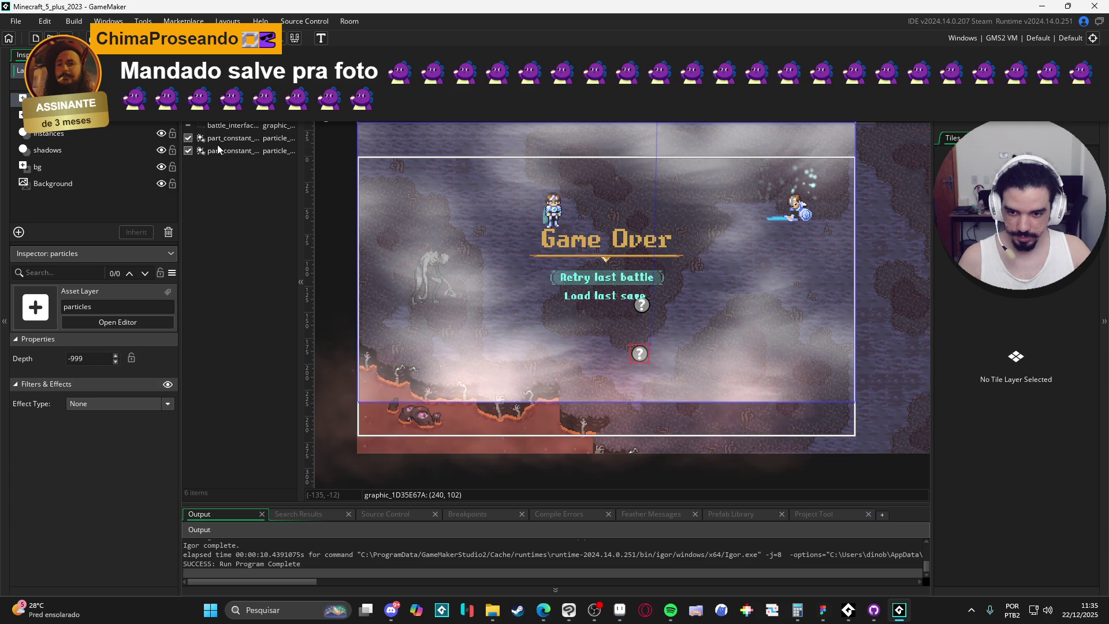
pyautogui.click(64, 118)
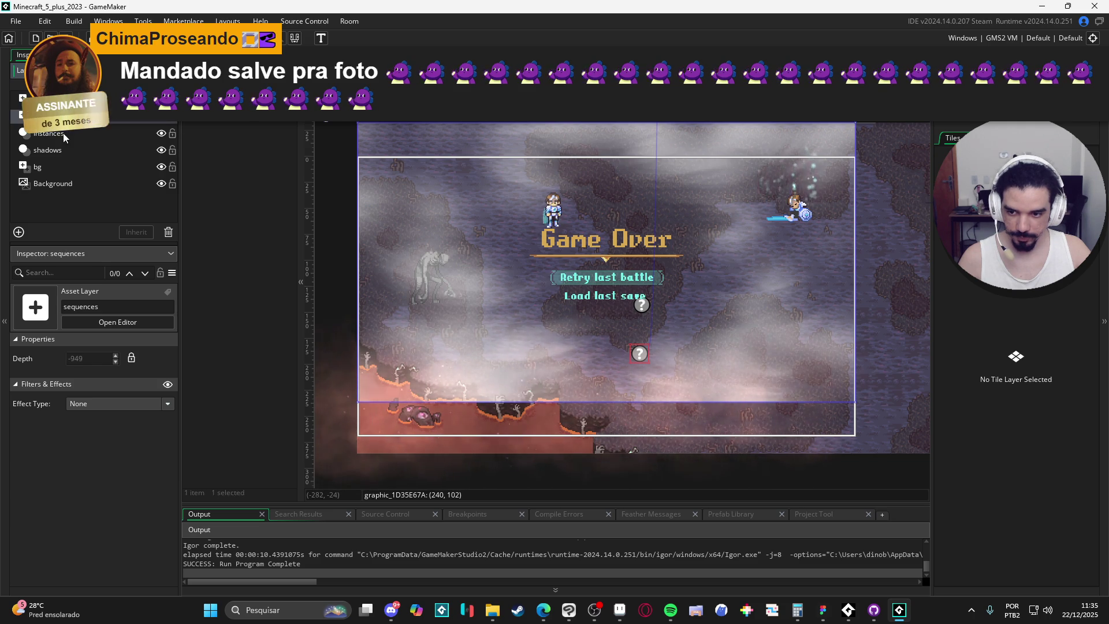
pyautogui.click(63, 134)
pyautogui.doubleClick(227, 228)
pyautogui.click(625, 212)
pyautogui.click(837, 180)
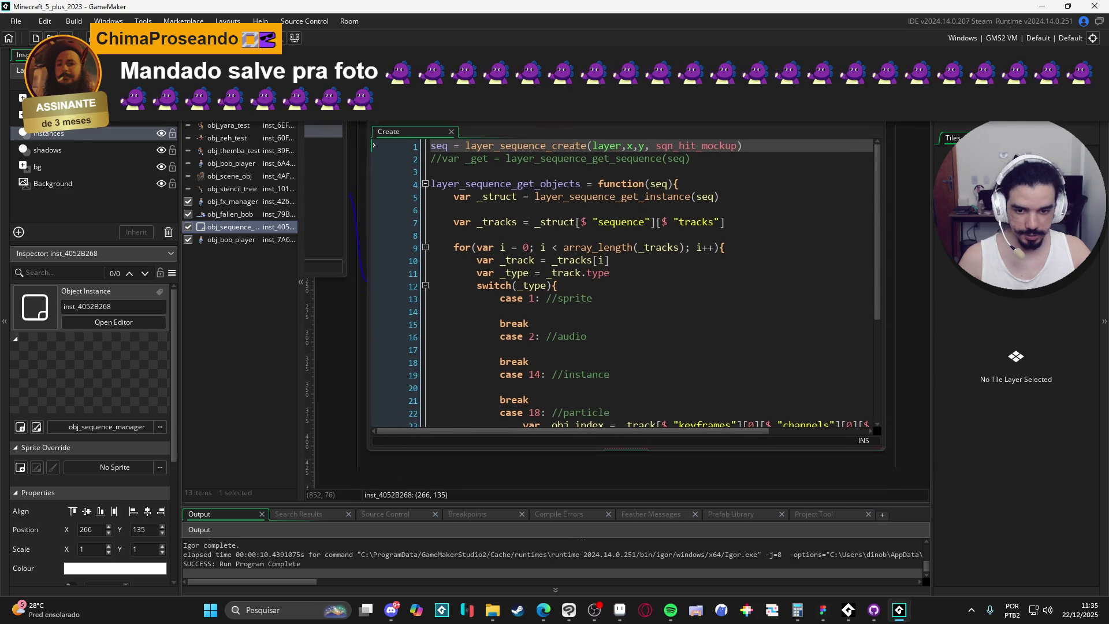
pyautogui.click(188, 227)
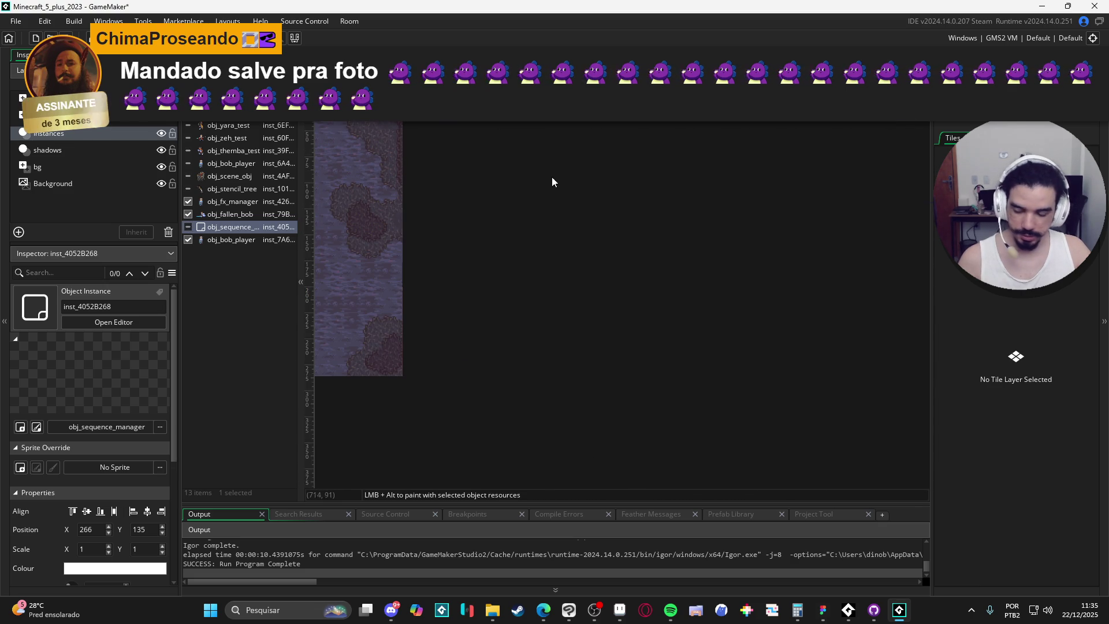
# - Move obj_fallen_bob beside the Game Over menu (365, 142) and obj_bob_player off-room left (-36, 152)
pyautogui.click(686, 216)
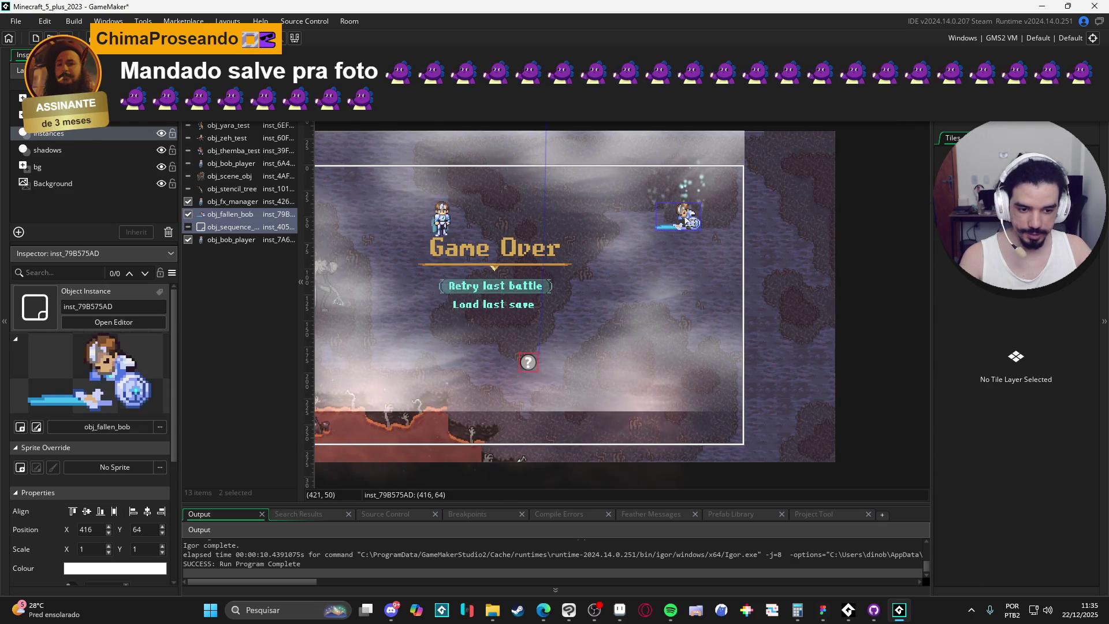
pyautogui.moveTo(836, 226)
pyautogui.mouseDown()
pyautogui.moveTo(714, 277)
pyautogui.moveTo(665, 323)
pyautogui.moveTo(652, 355)
pyautogui.moveTo(741, 341)
pyautogui.moveTo(796, 304)
pyautogui.mouseUp()
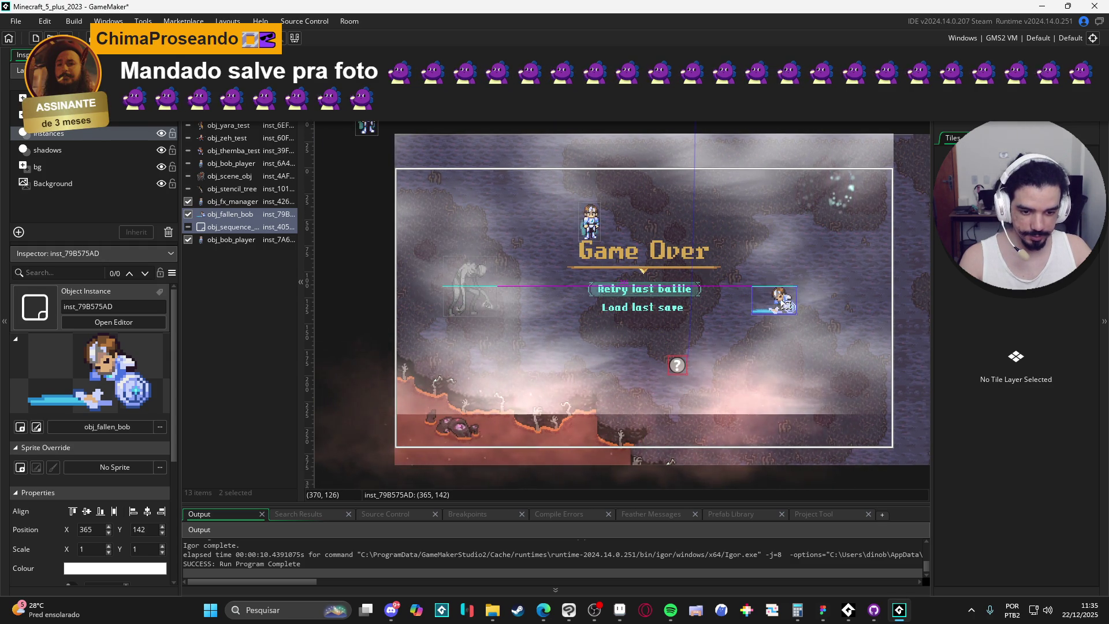
pyautogui.moveTo(584, 234)
pyautogui.mouseDown()
pyautogui.moveTo(352, 145)
pyautogui.moveTo(371, 322)
pyautogui.moveTo(359, 314)
pyautogui.mouseUp()
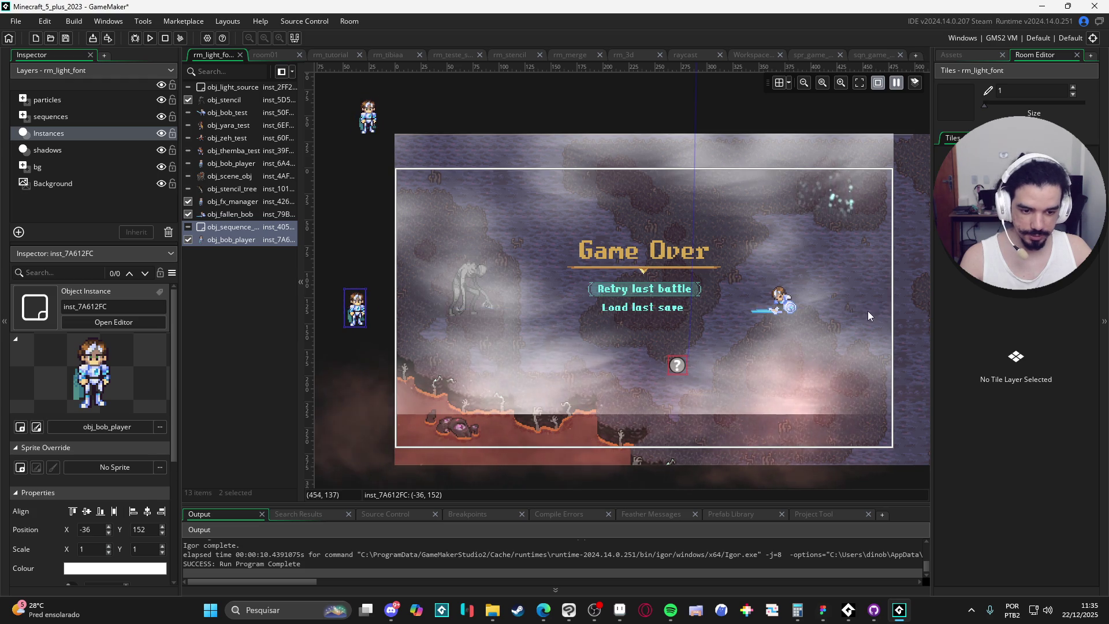
# - Deselect the player and test-run the game, then close it
pyautogui.click(746, 120)
pyautogui.press('F5')
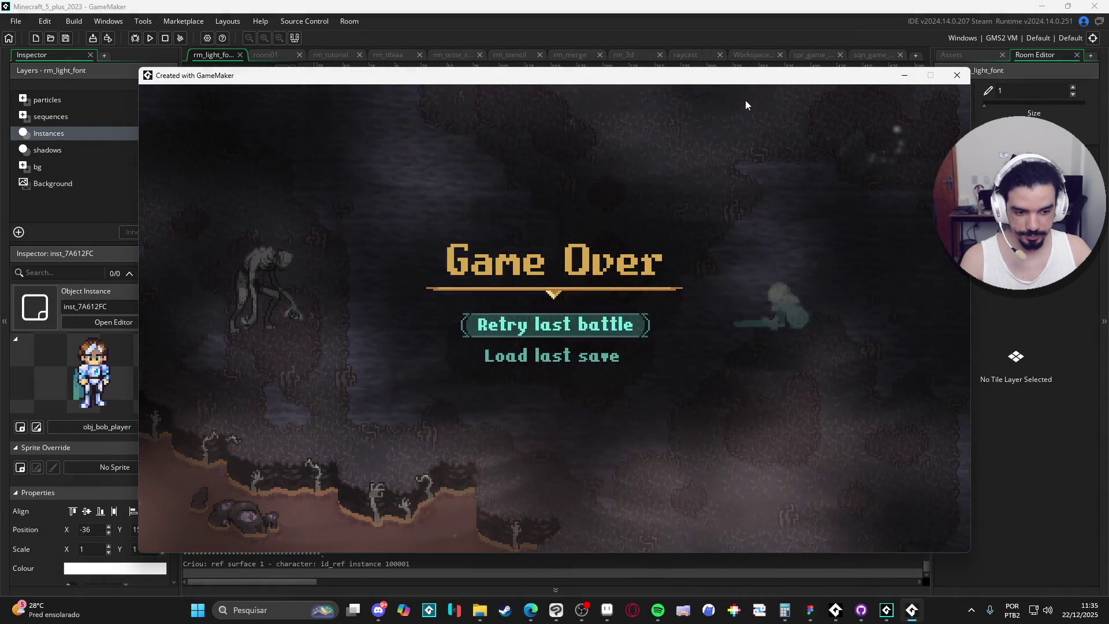
pyautogui.click(957, 75)
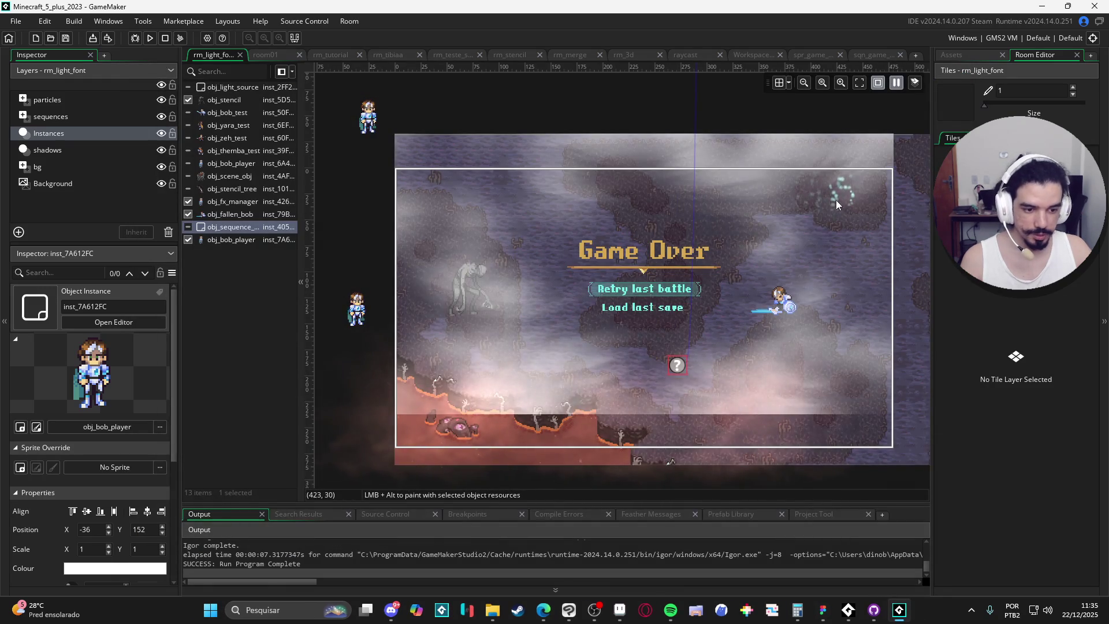
# - Select both part_constant_shine effects on the particles layer and drag them onto fallen Bob
pyautogui.click(119, 149)
pyautogui.click(79, 167)
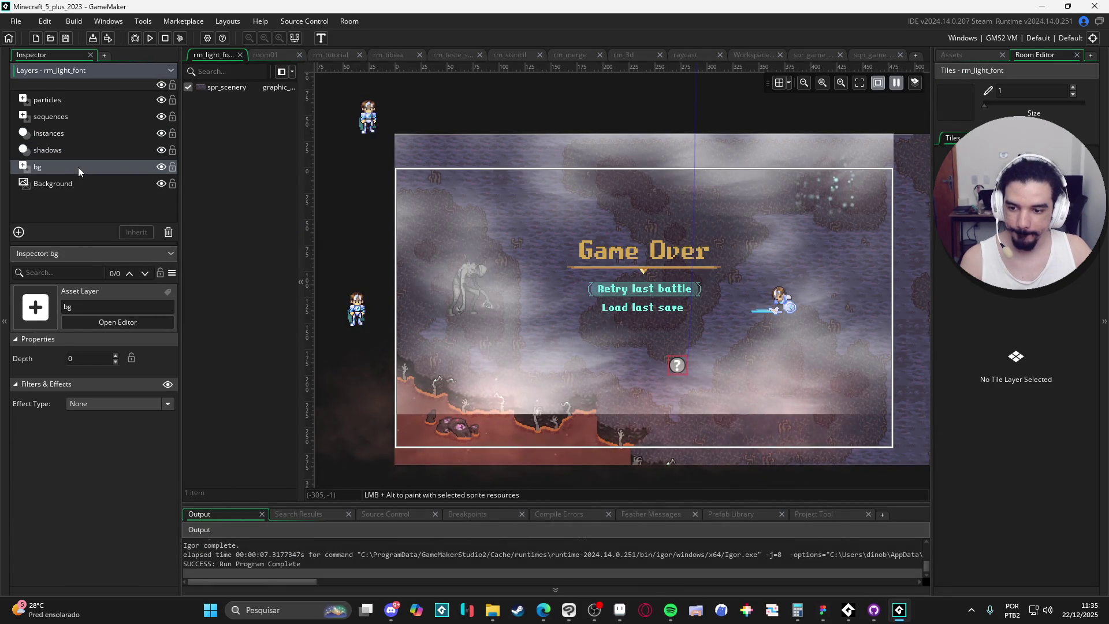
pyautogui.click(72, 102)
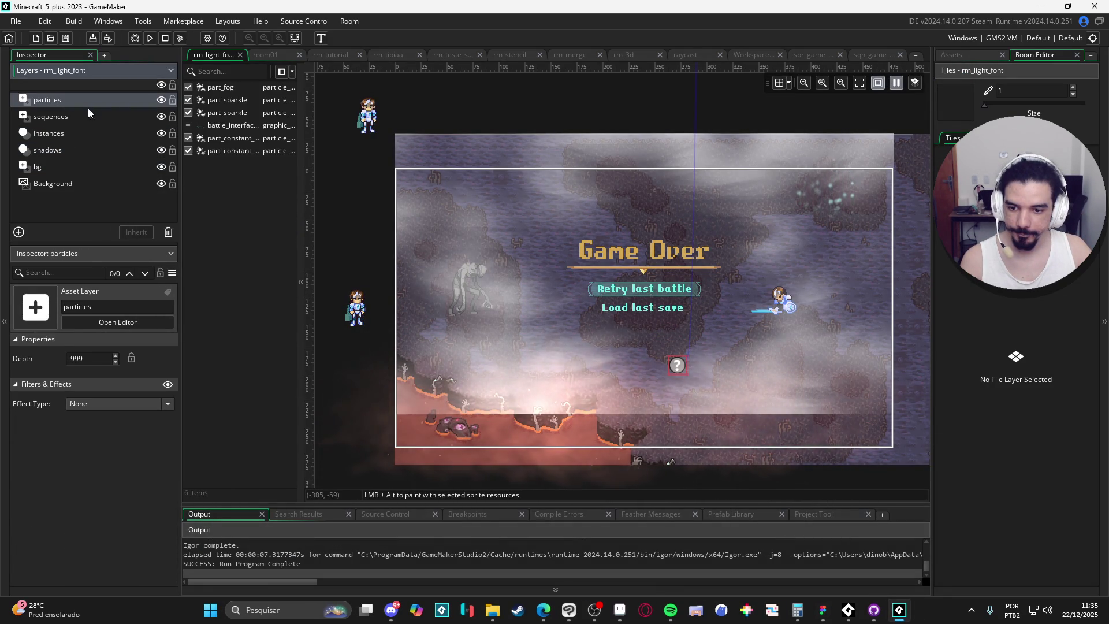
pyautogui.click(241, 87)
pyautogui.click(244, 110)
pyautogui.click(237, 125)
pyautogui.click(234, 151)
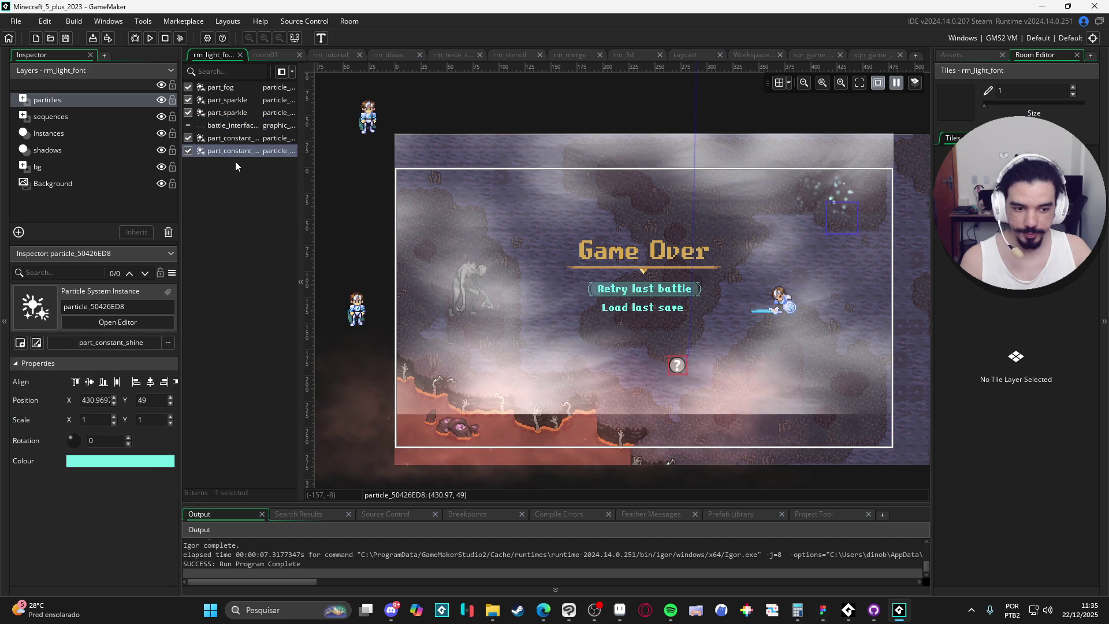
pyautogui.keyDown('shift'); pyautogui.click(236, 139); pyautogui.keyUp('shift')
pyautogui.moveTo(845, 199); pyautogui.dragTo(799, 305)
# - Deselect the particles and run the game to preview the grayscale Game Over screen
pyautogui.click(699, 120)
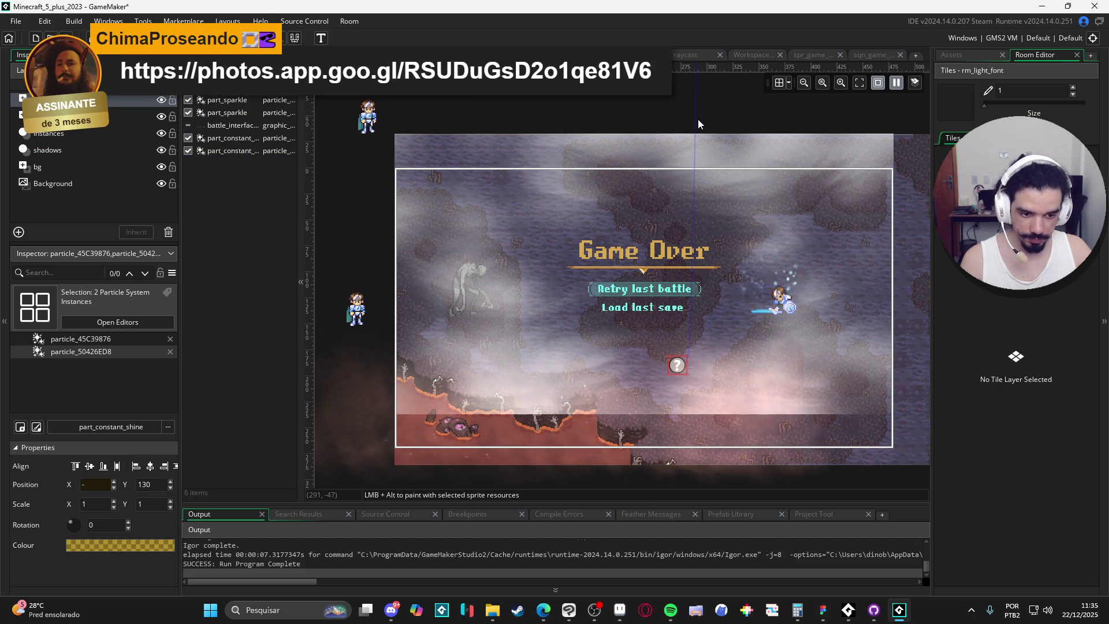
pyautogui.press('F5')
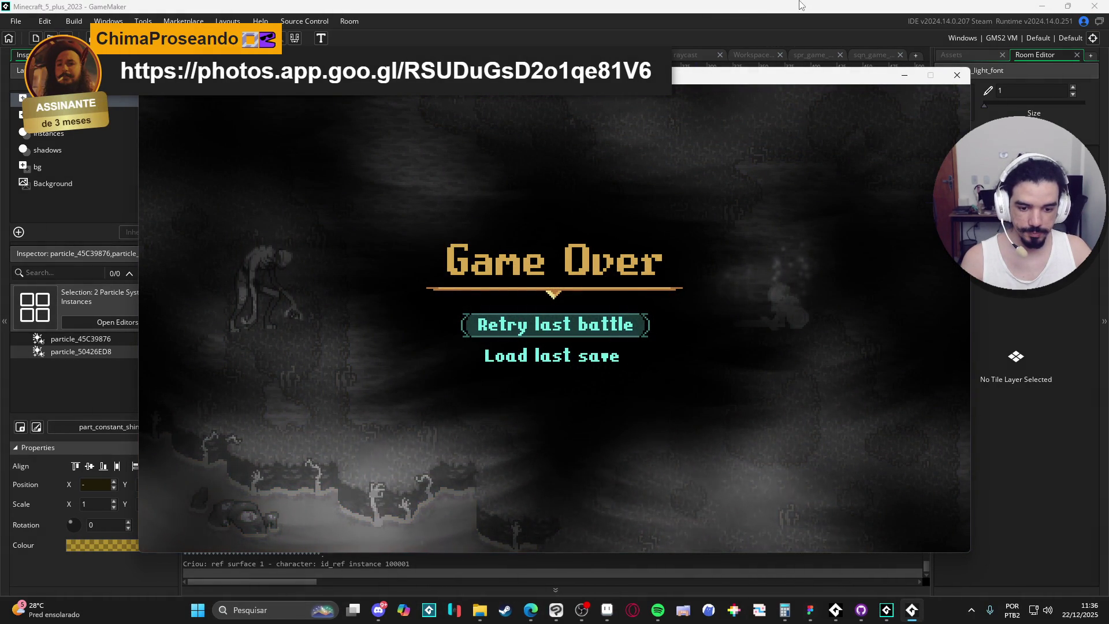
pyautogui.click(957, 76)
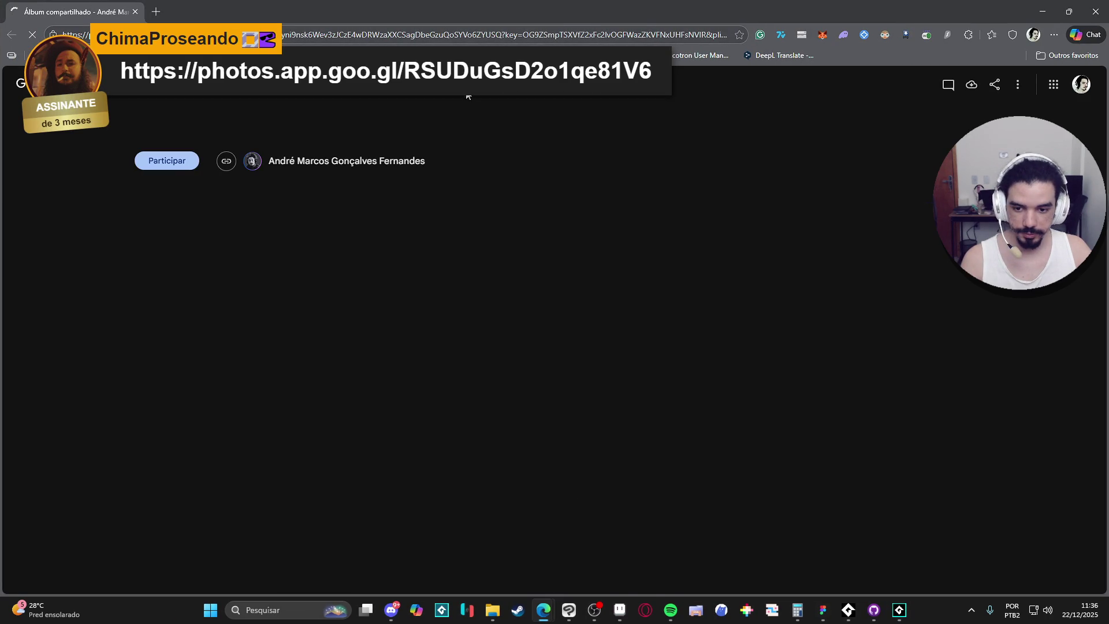
# - Browse the shared Google Photos album and close the extra album tab
pyautogui.scroll(-1, 563, 178)
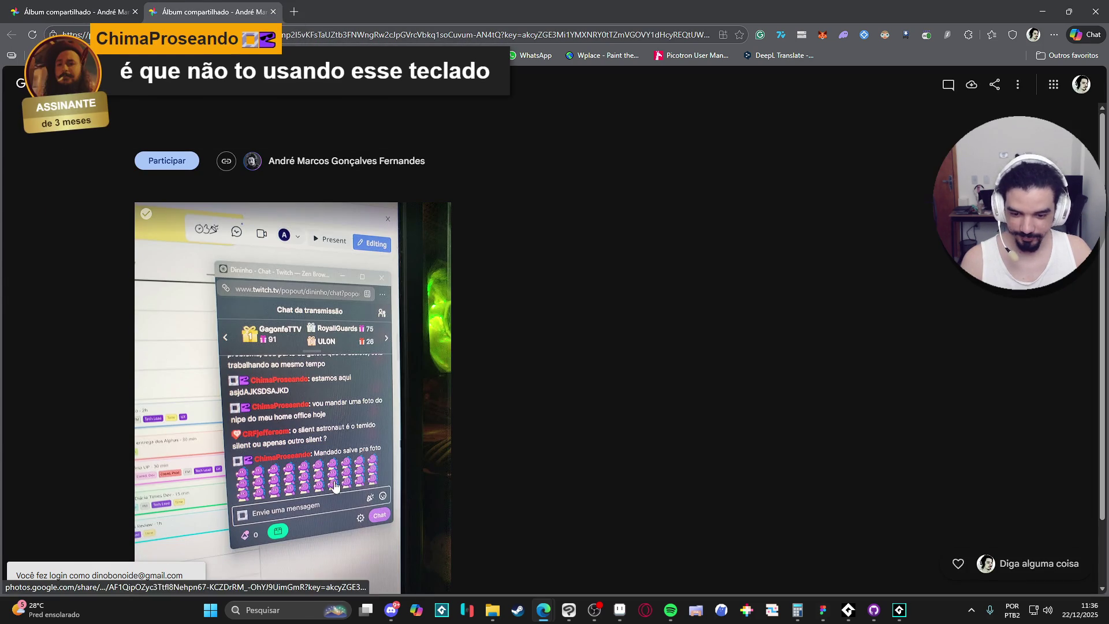
pyautogui.scroll(-2, 342, 401)
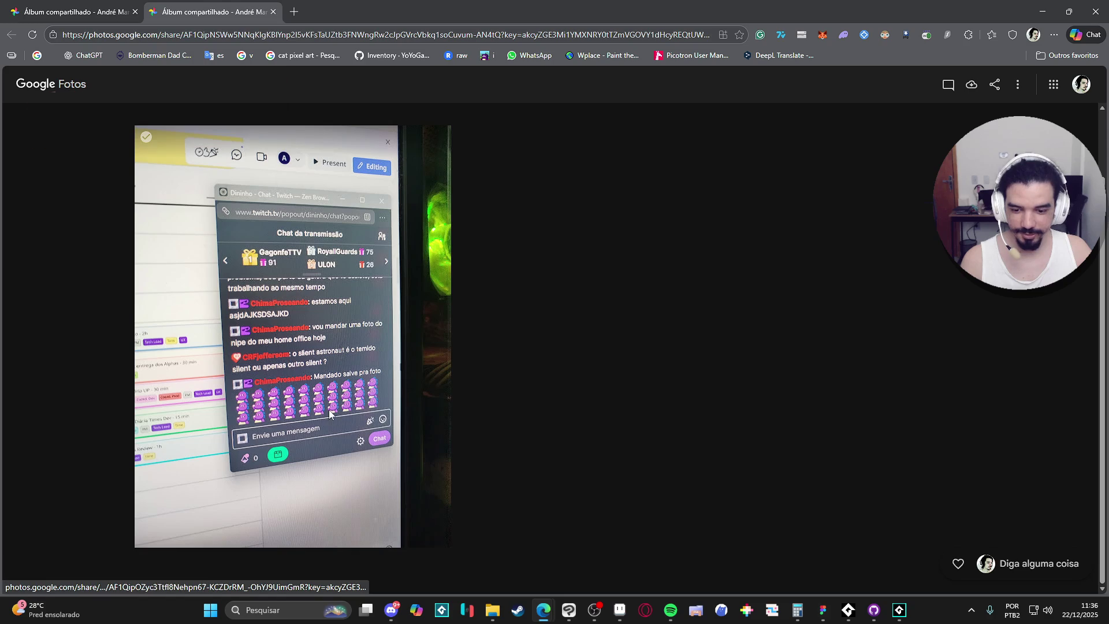
pyautogui.click(274, 12)
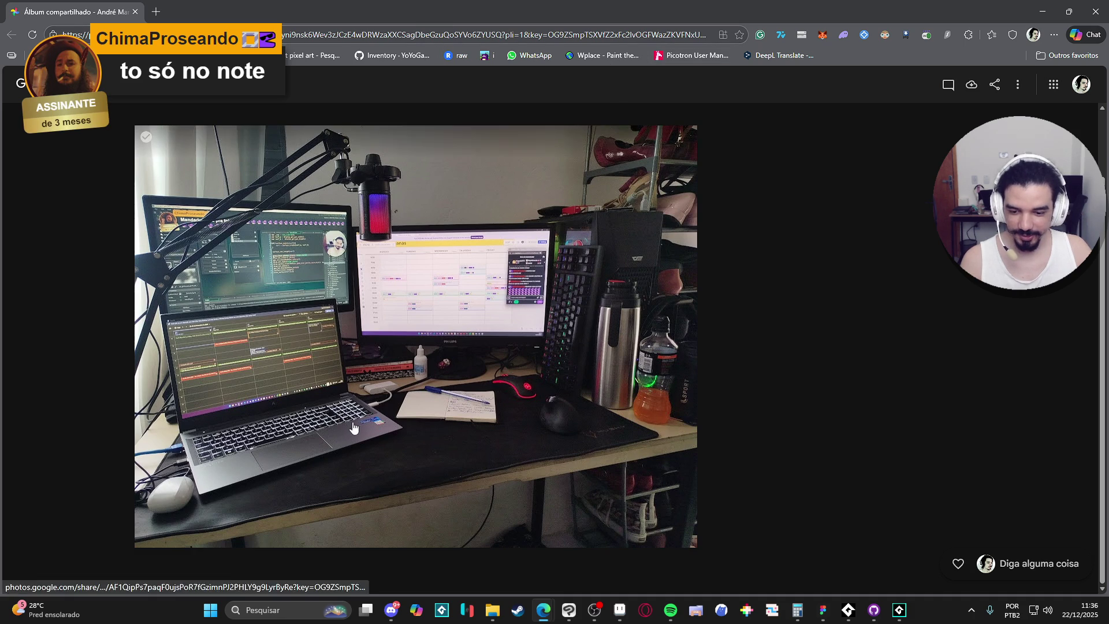
# - View the desk-setup photo full-size, then close Chrome to return to GameMaker
pyautogui.click(296, 458)
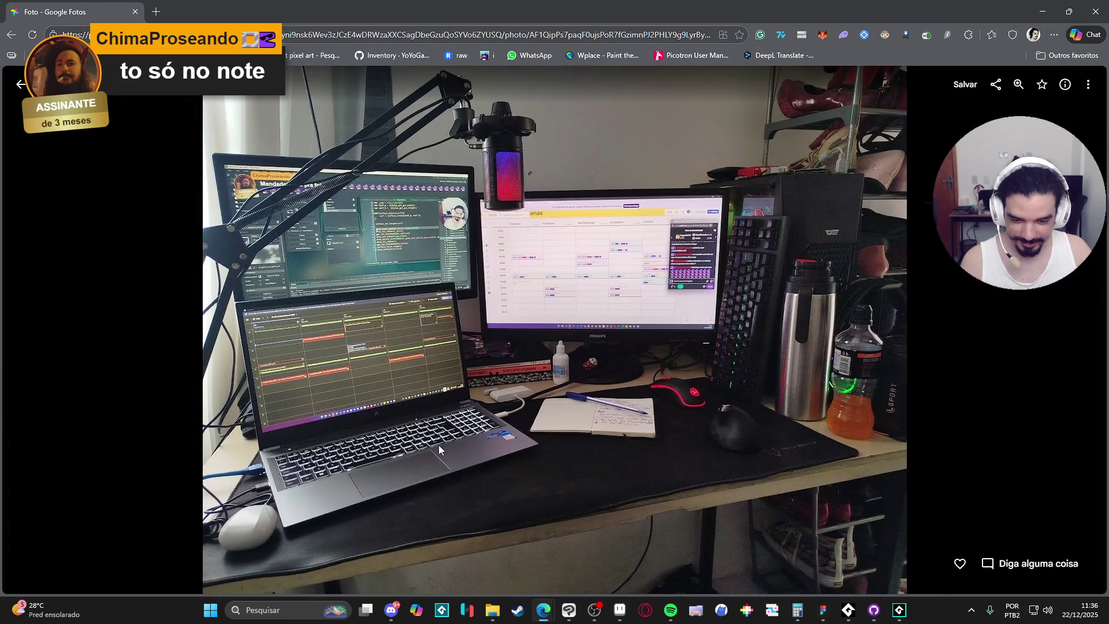
pyautogui.keyDown('ctrl'); pyautogui.scroll(3, 477, 447); pyautogui.keyUp('ctrl')
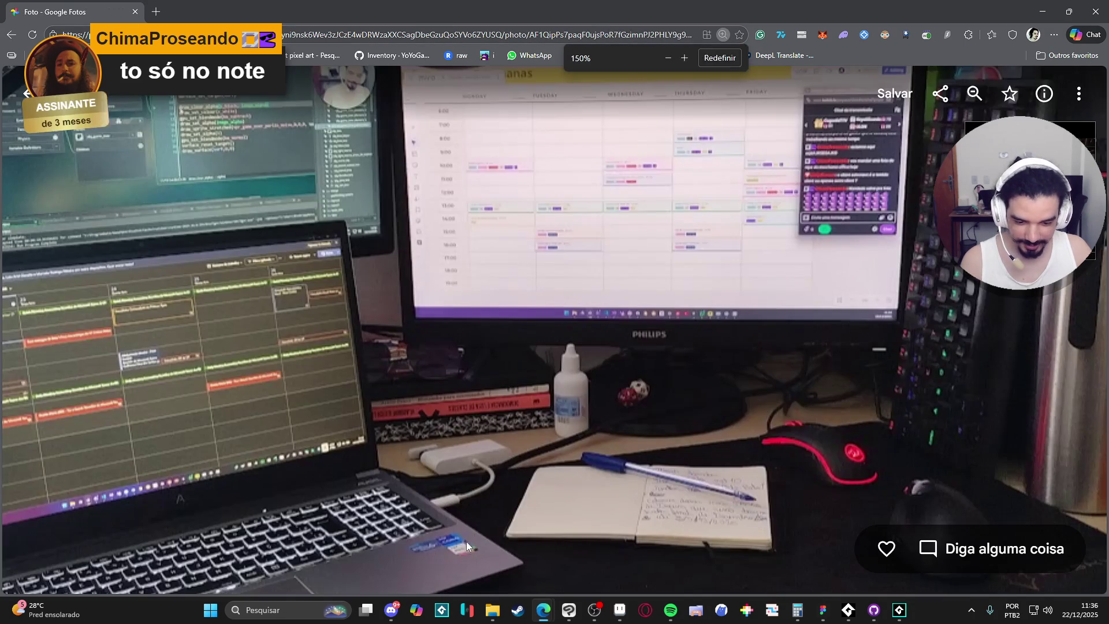
pyautogui.keyDown('ctrl'); pyautogui.scroll(-1, 436, 557); pyautogui.keyUp('ctrl')
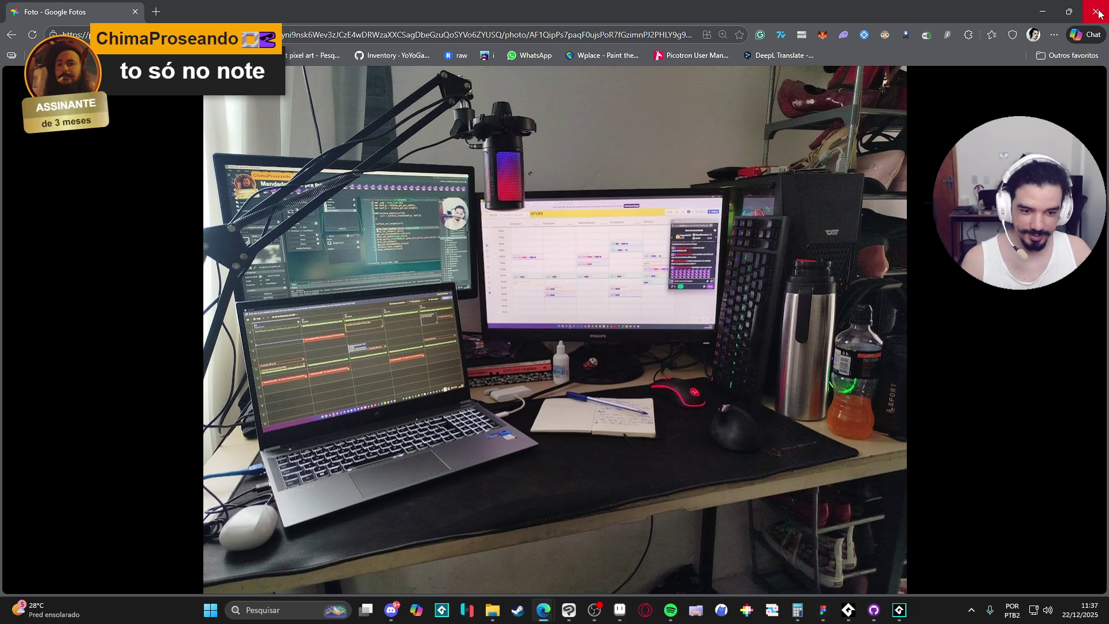
pyautogui.click(1097, 11)
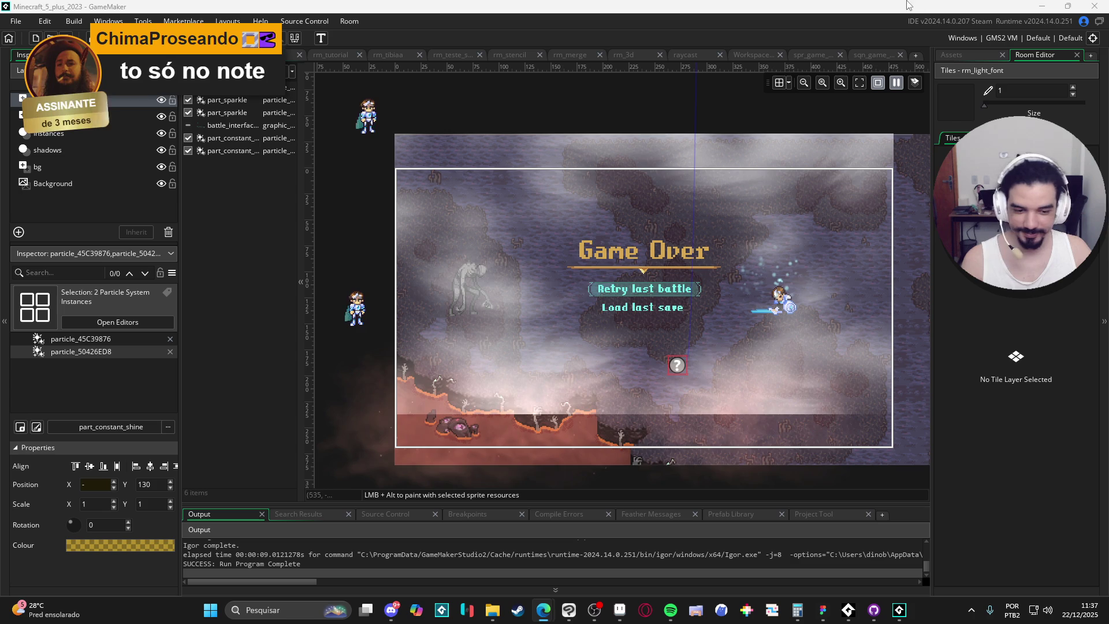
pyautogui.press('F5')
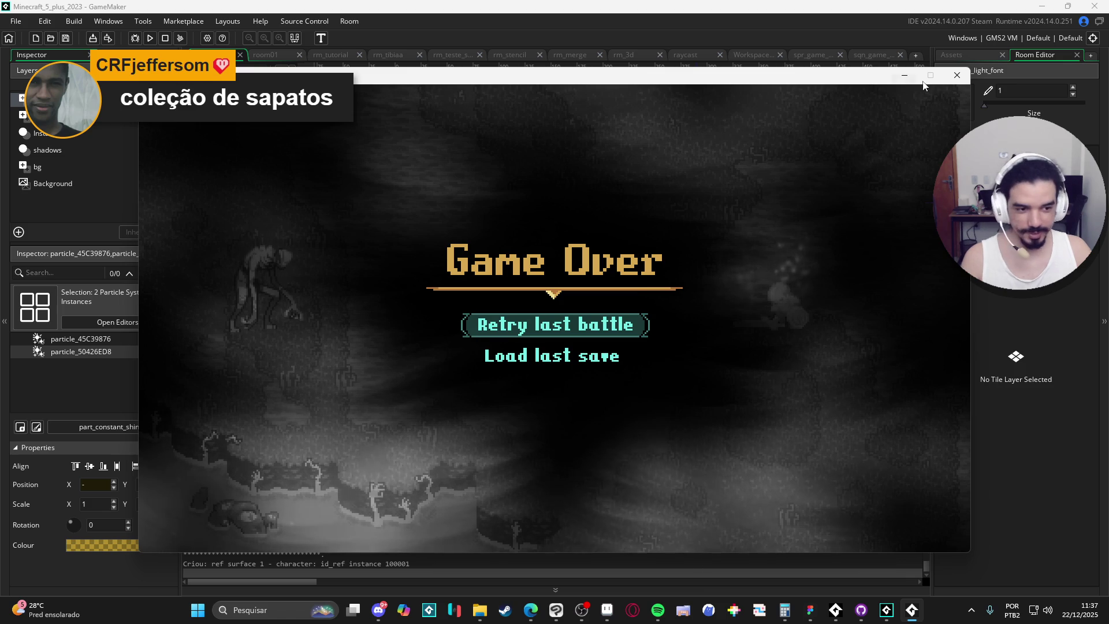
pyautogui.click(961, 76)
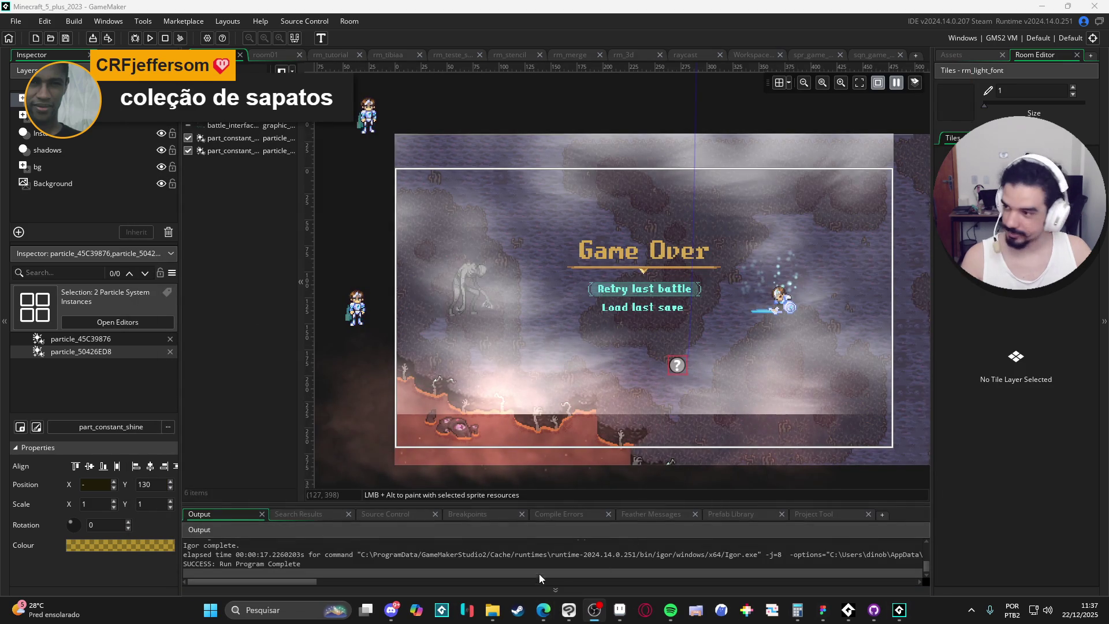
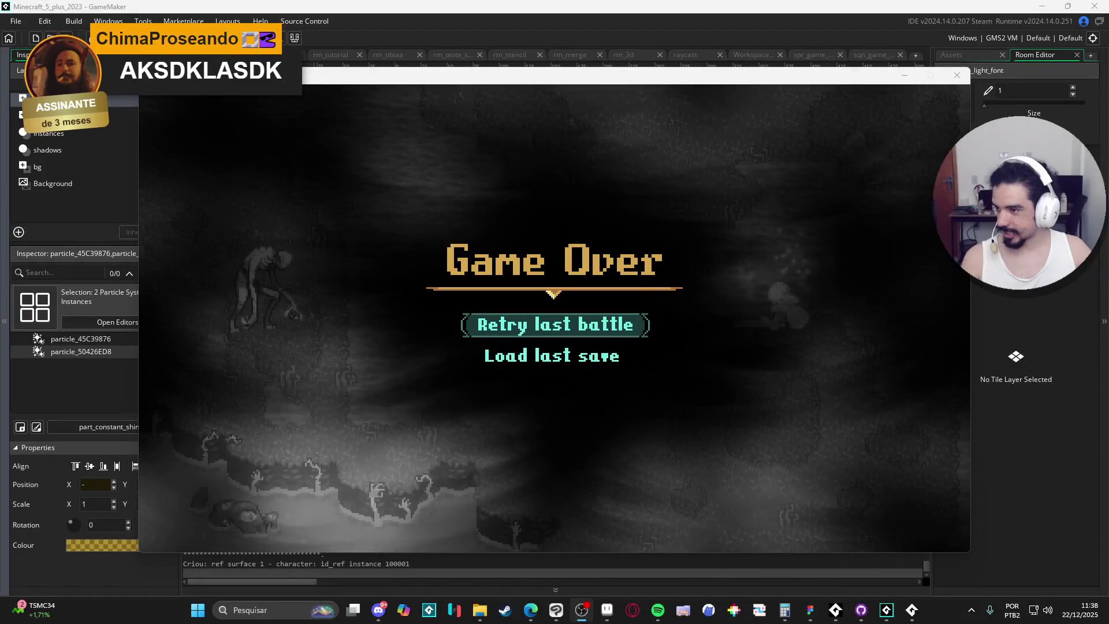
# - Close the running Game Over preview and browse to the Área de Trabalho (Desktop) folder in File Explorer
pyautogui.click(957, 75)
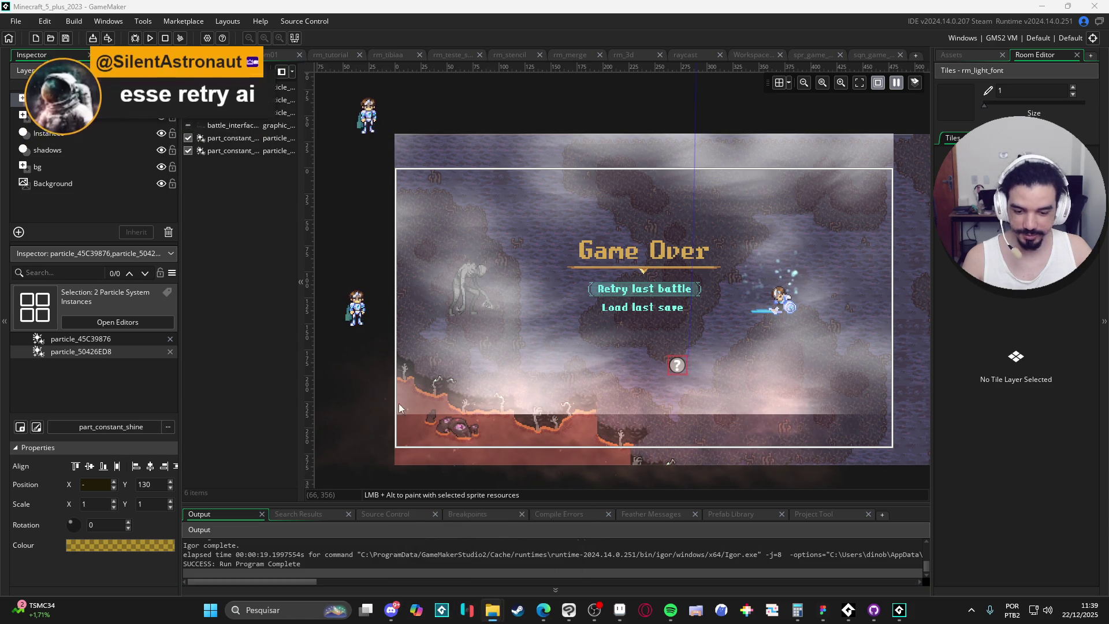
pyautogui.click(492, 610)
pyautogui.click(87, 162)
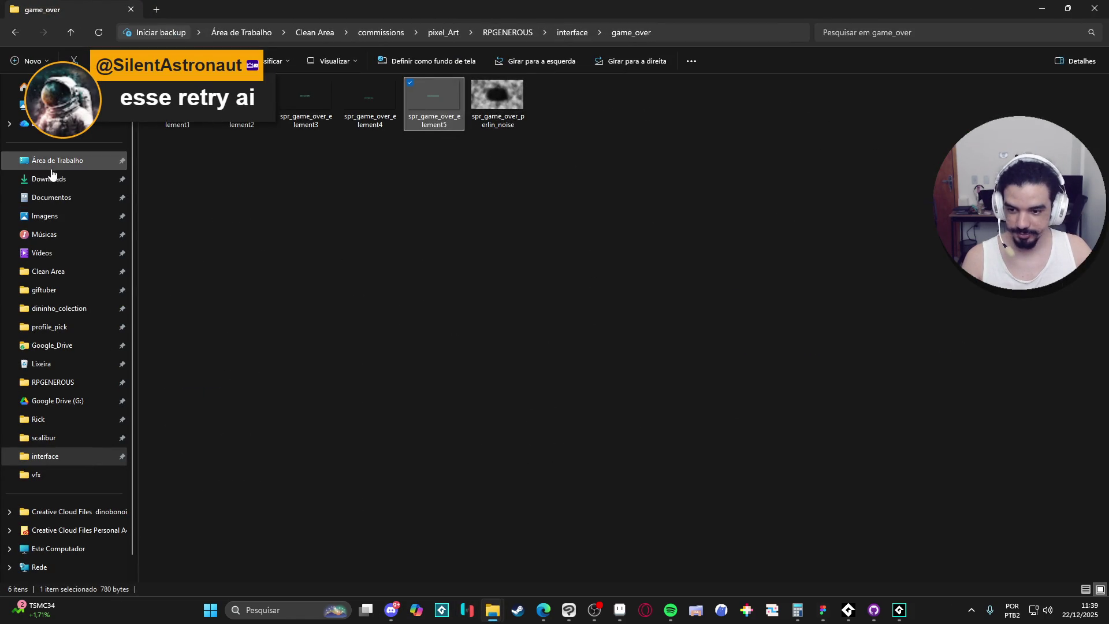
# - In Clip Studio Paint, hide Layer 1, Layer 2 and the Paper layer to leave a transparent canvas
pyautogui.click(571, 611)
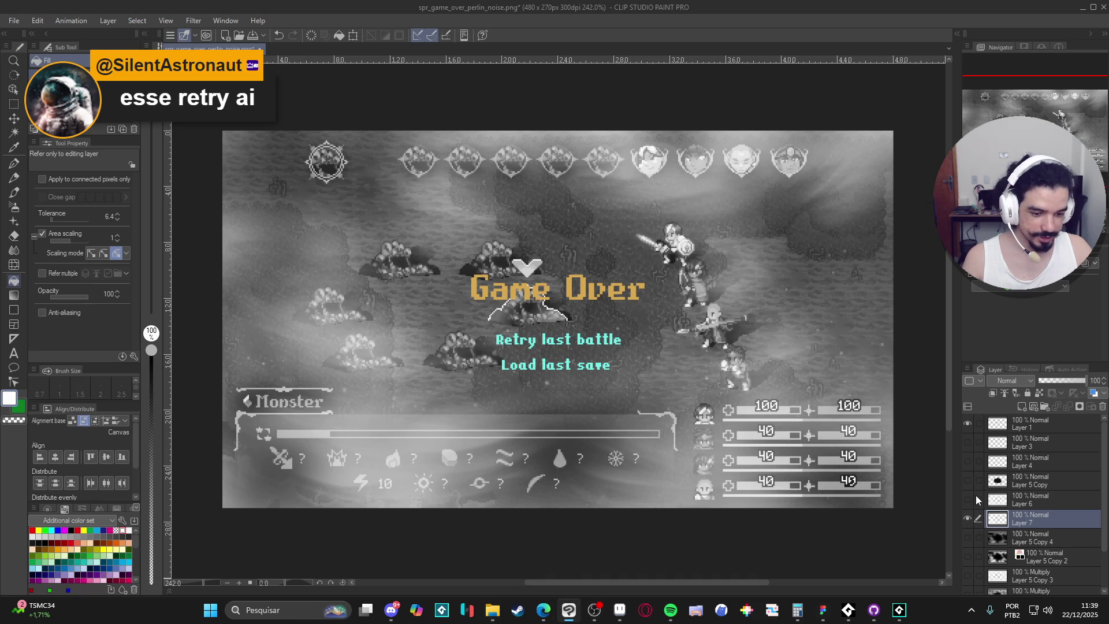
pyautogui.click(970, 424)
pyautogui.scroll(-1, 975, 550)
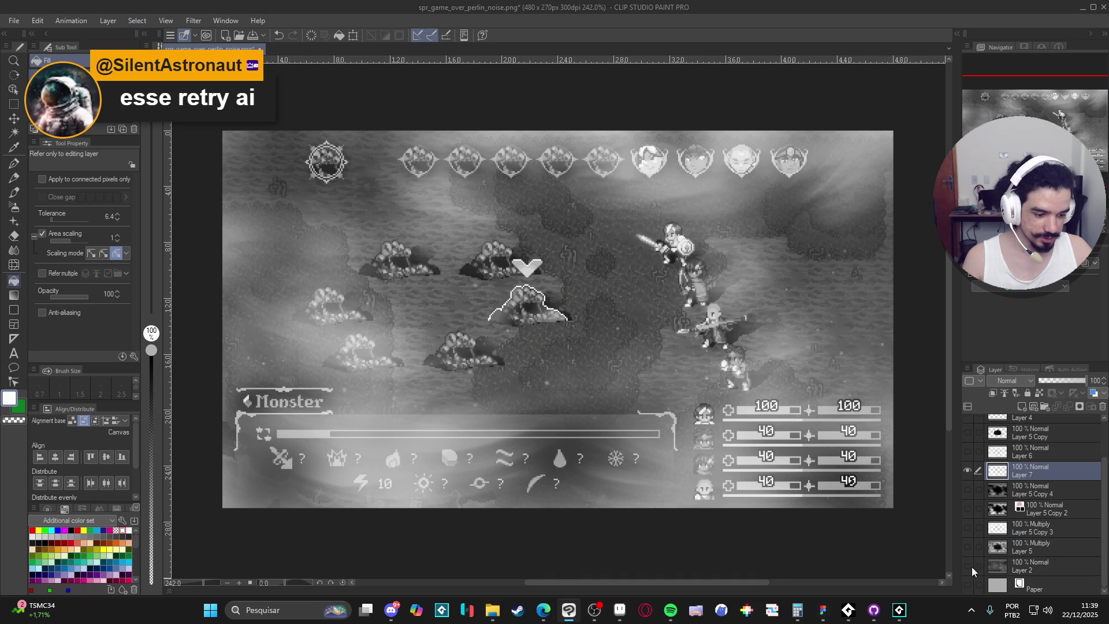
pyautogui.click(971, 567)
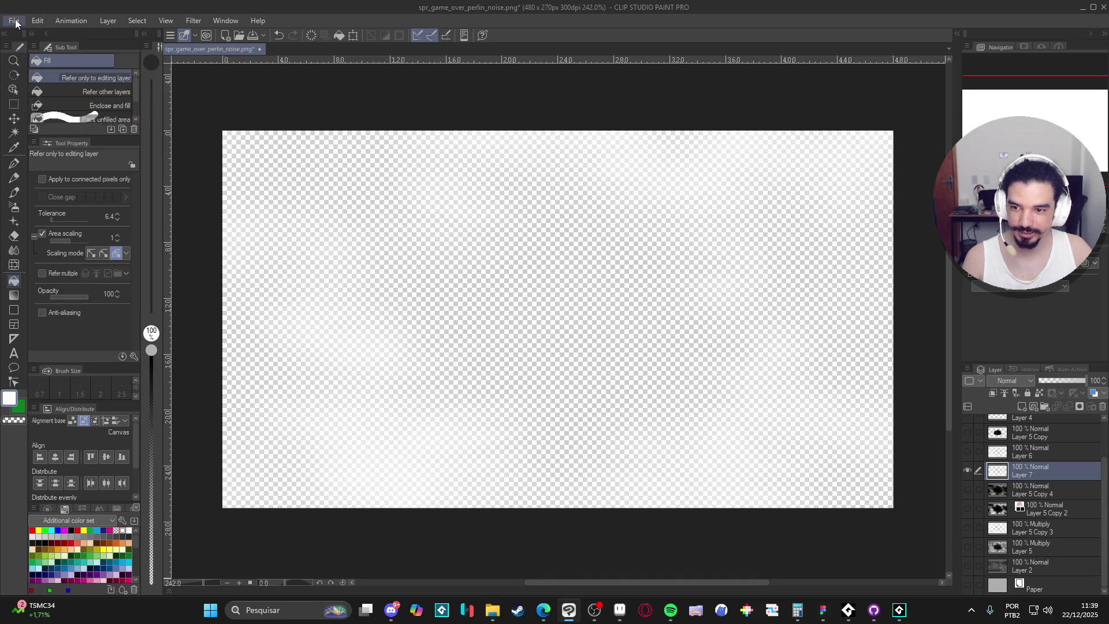
pyautogui.click(15, 21)
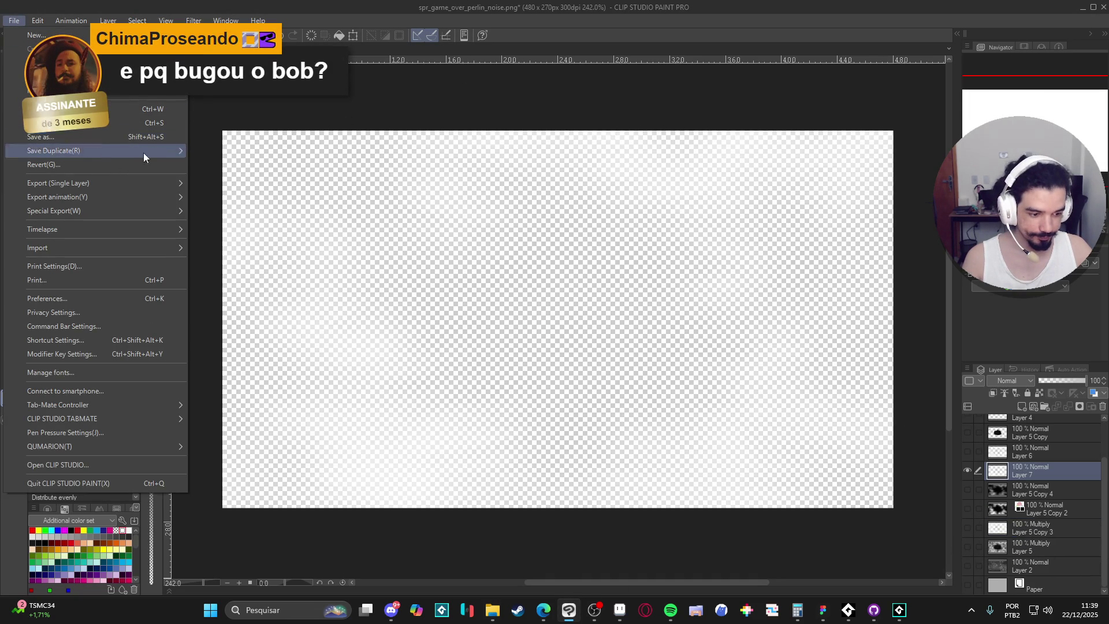
pyautogui.click(968, 580)
pyautogui.click(968, 581)
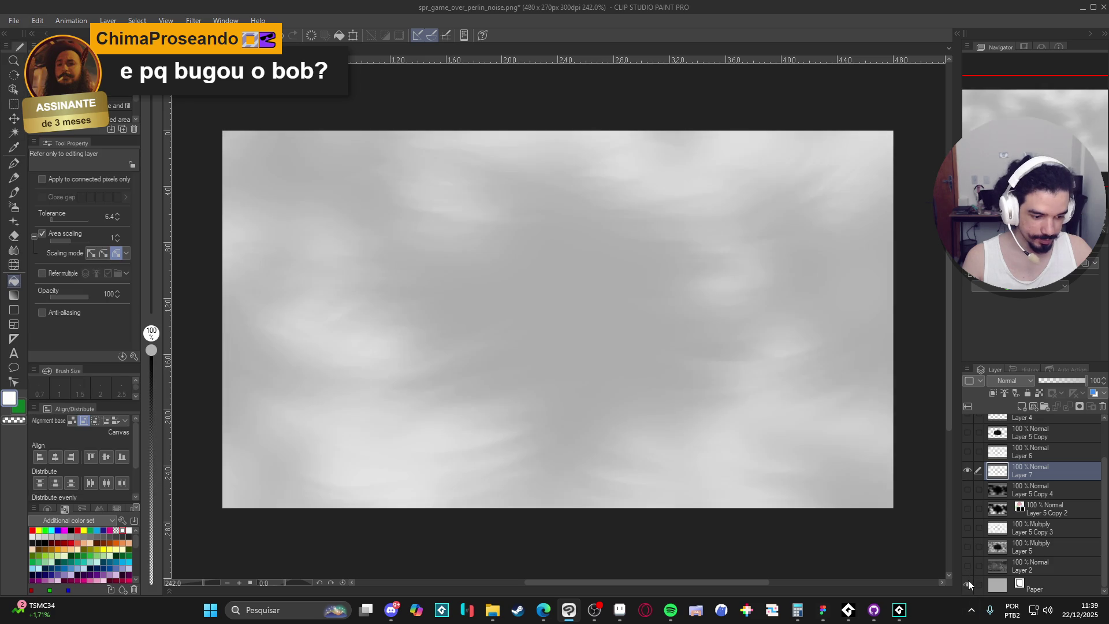
pyautogui.click(968, 583)
# - Save the canvas as a new PNG named spr_game_over_subtract_mask
pyautogui.click(14, 21)
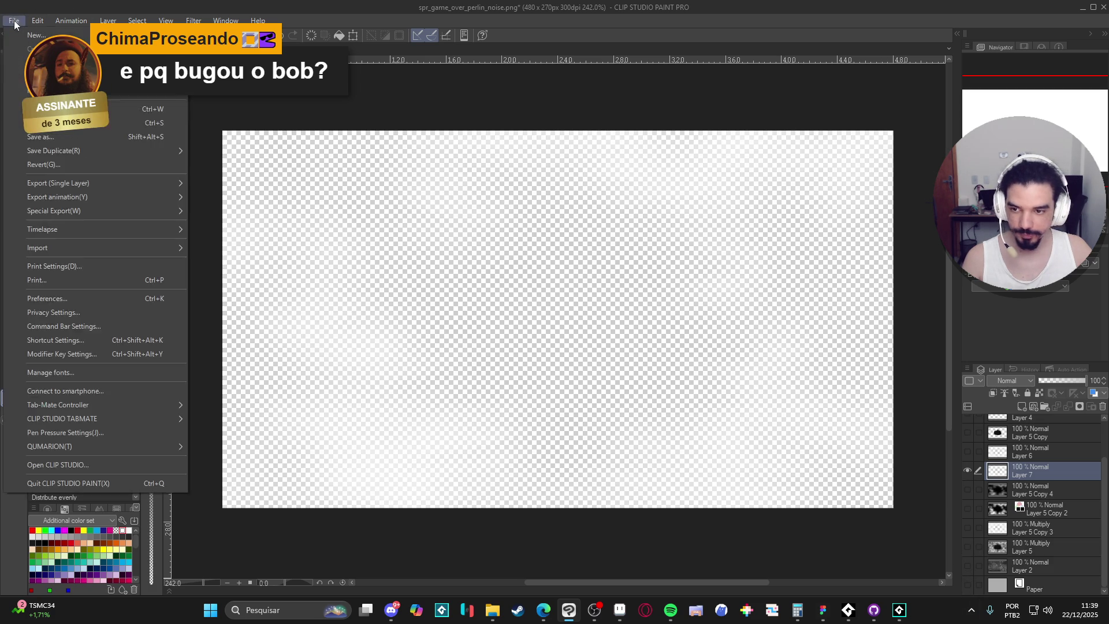
pyautogui.click(85, 139)
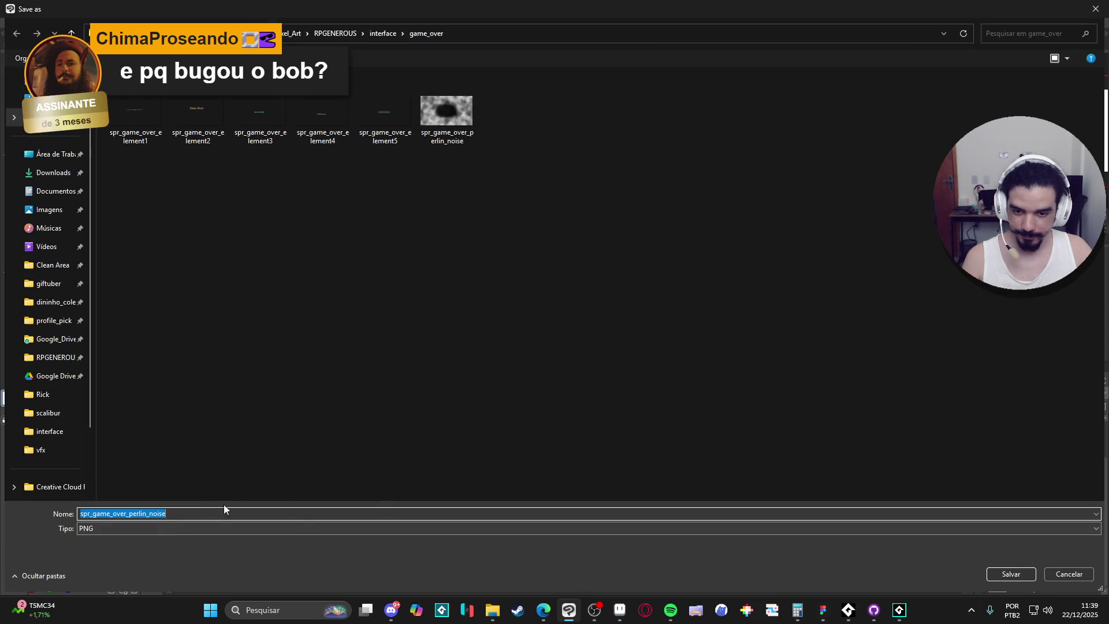
pyautogui.click(224, 515)
pyautogui.hotkey('ctrl', 'a')
pyautogui.write('spr_ga')
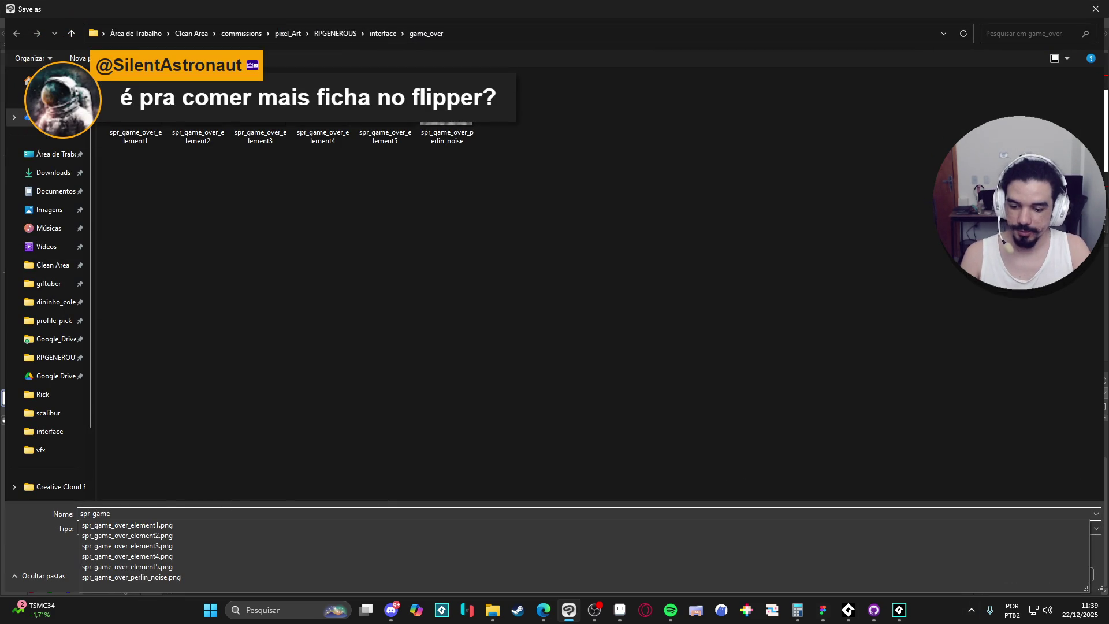
pyautogui.write('mask')
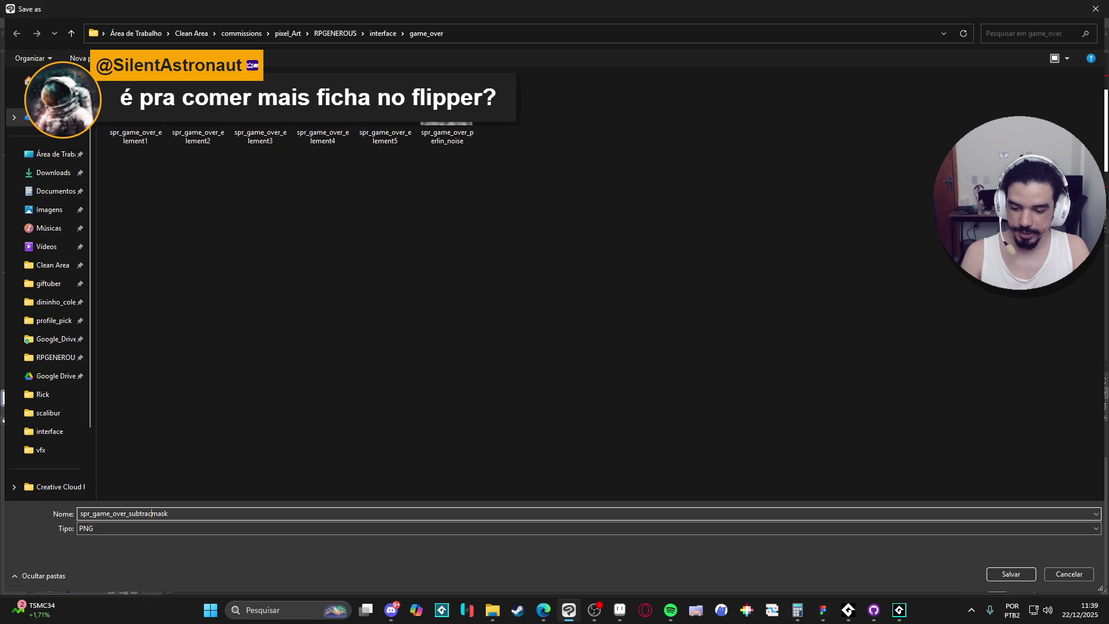
pyautogui.press('Return')
pyautogui.press('Return')
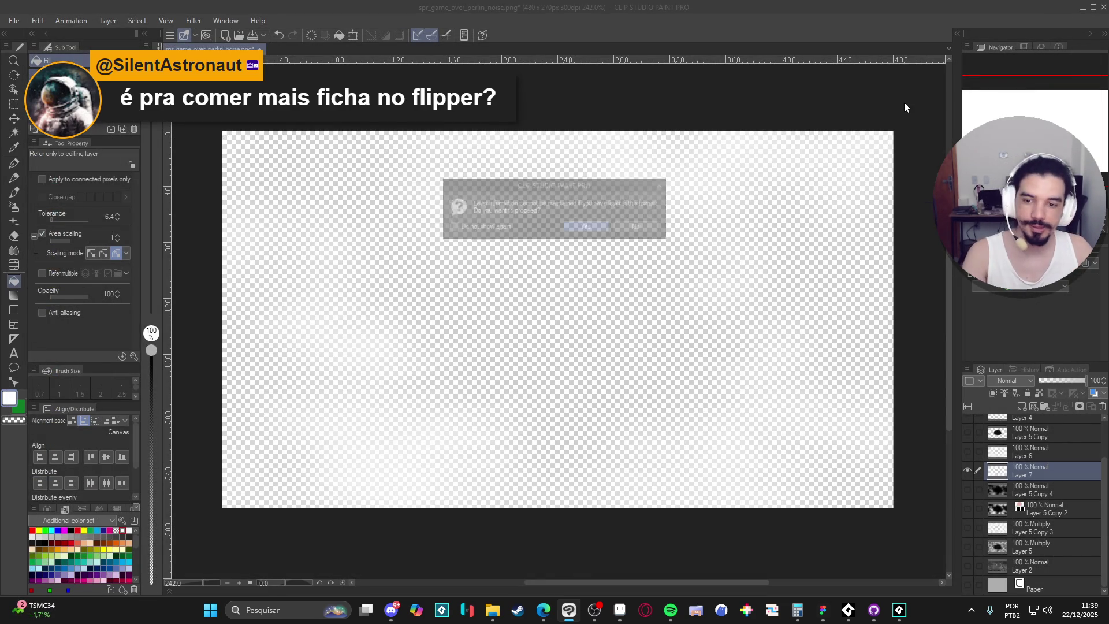
pyautogui.click(1079, 8)
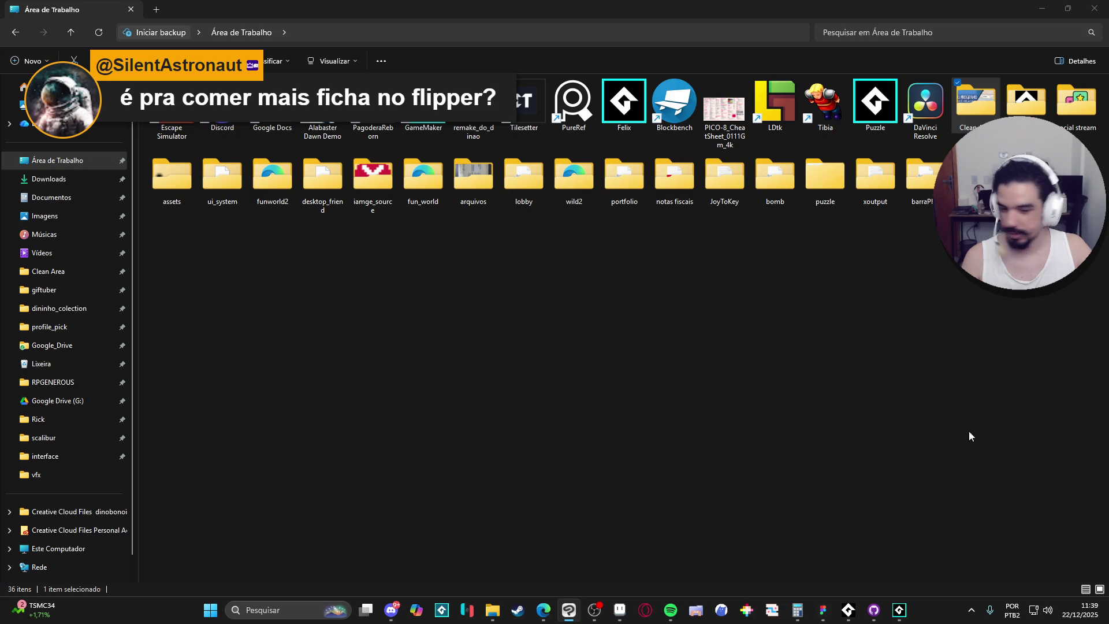
pyautogui.click(87, 253)
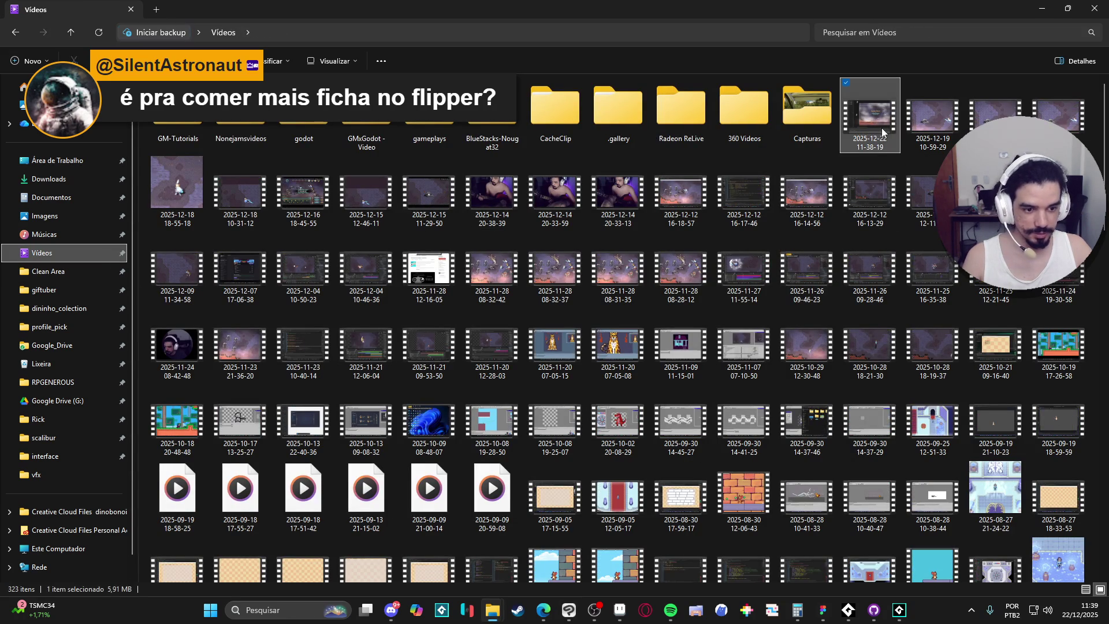
pyautogui.click(875, 124)
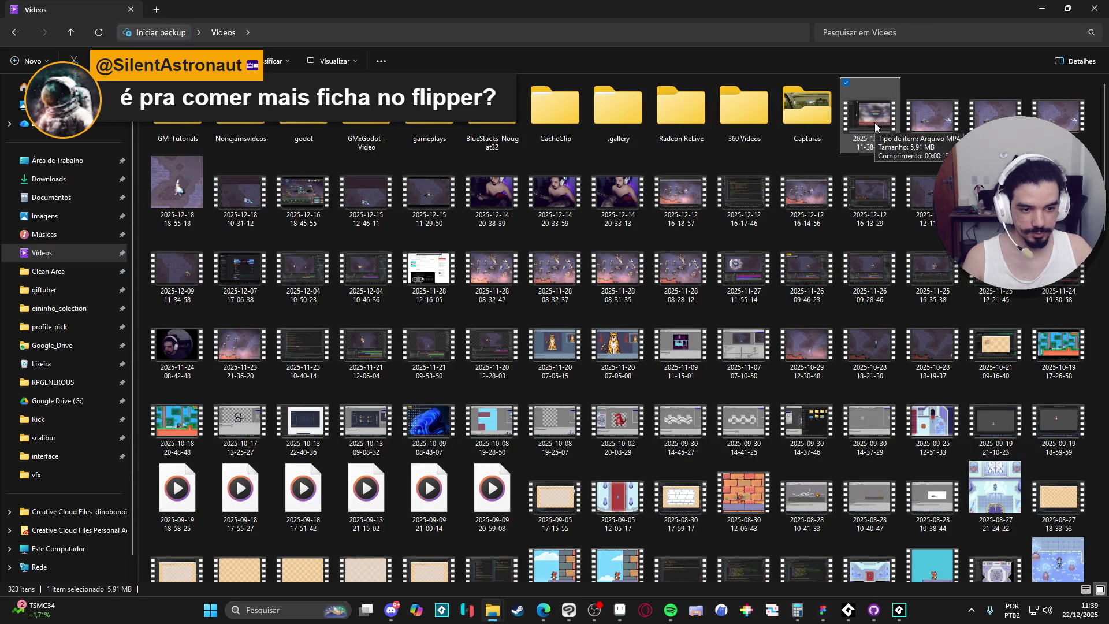
pyautogui.doubleClick(874, 122)
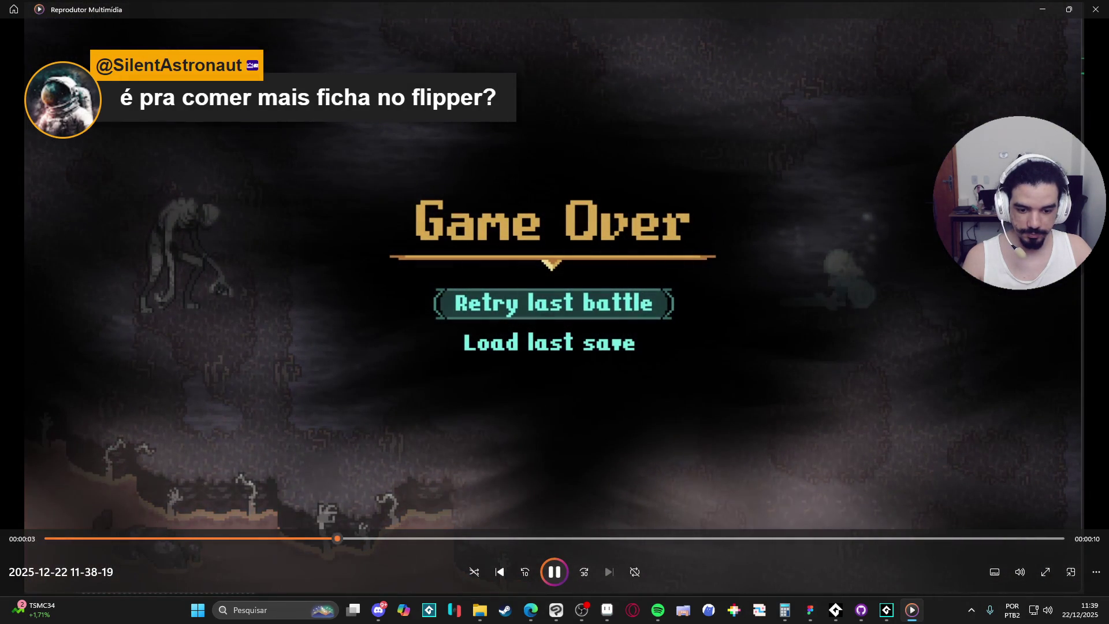
# - Pause the Game Over recording and close Media Player
pyautogui.click(552, 577)
pyautogui.click(1095, 9)
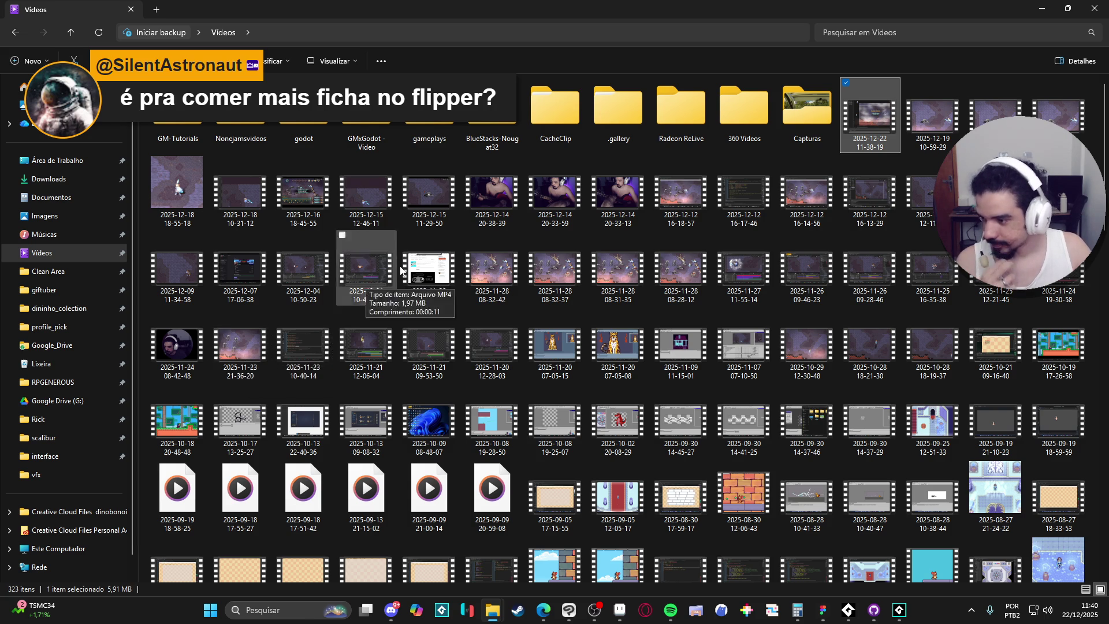
# - Return to the GameMaker Game Over room and show the Asset Browser
pyautogui.hotkey('alt', 'Tab')
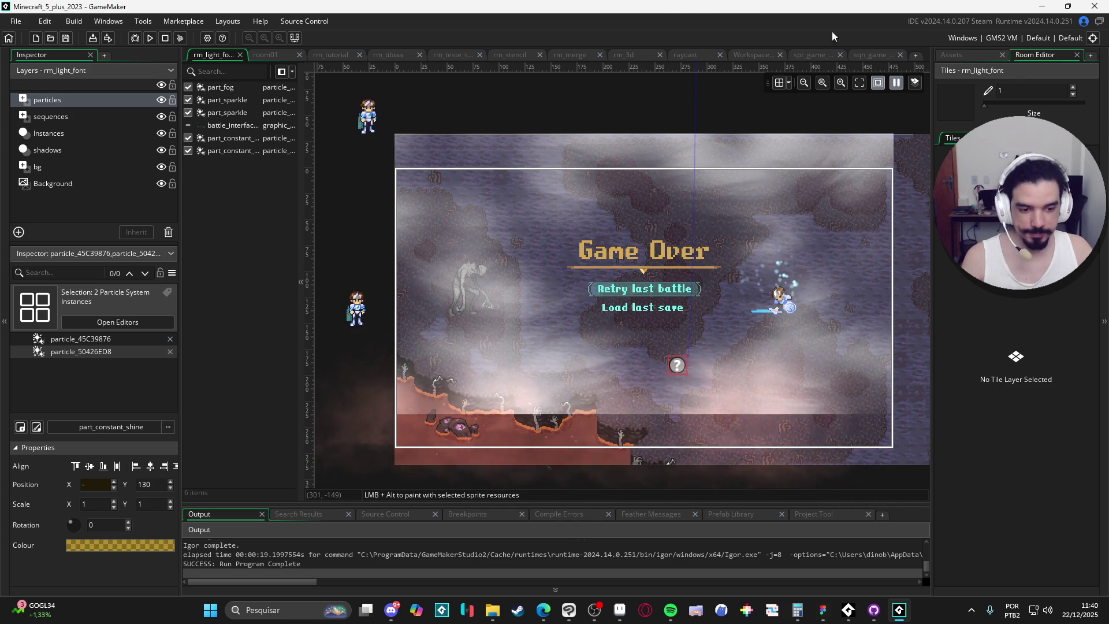
pyautogui.click(974, 56)
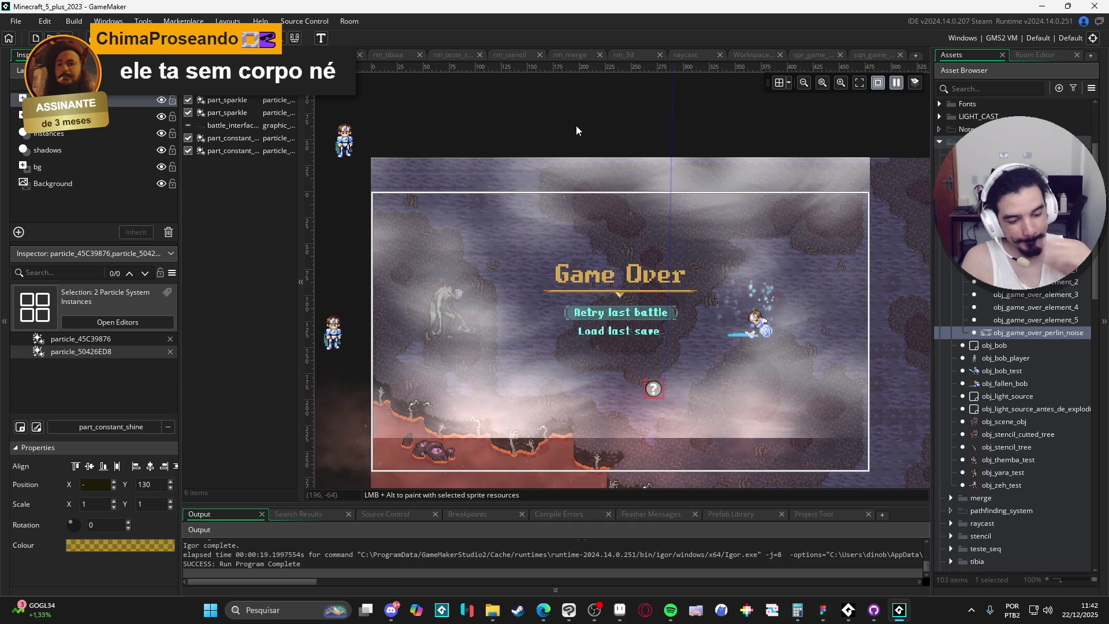
# - Open Windows search to look for Tibia
pyautogui.click(296, 609)
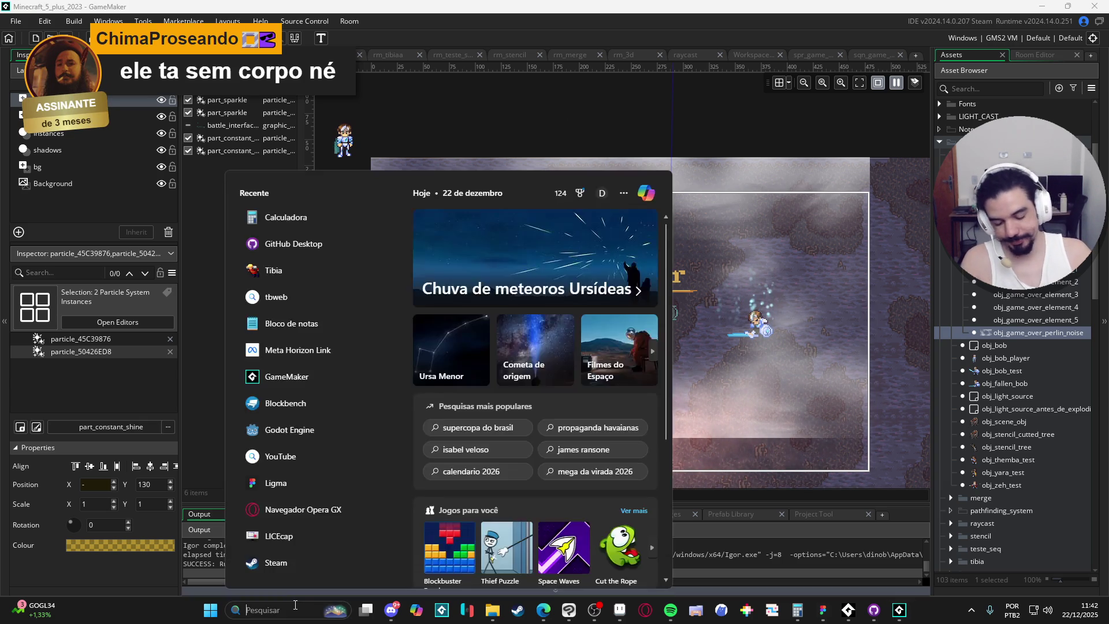
# - Search for 'tibia' and launch the best match
pyautogui.write('tibia')
pyautogui.press('Return')
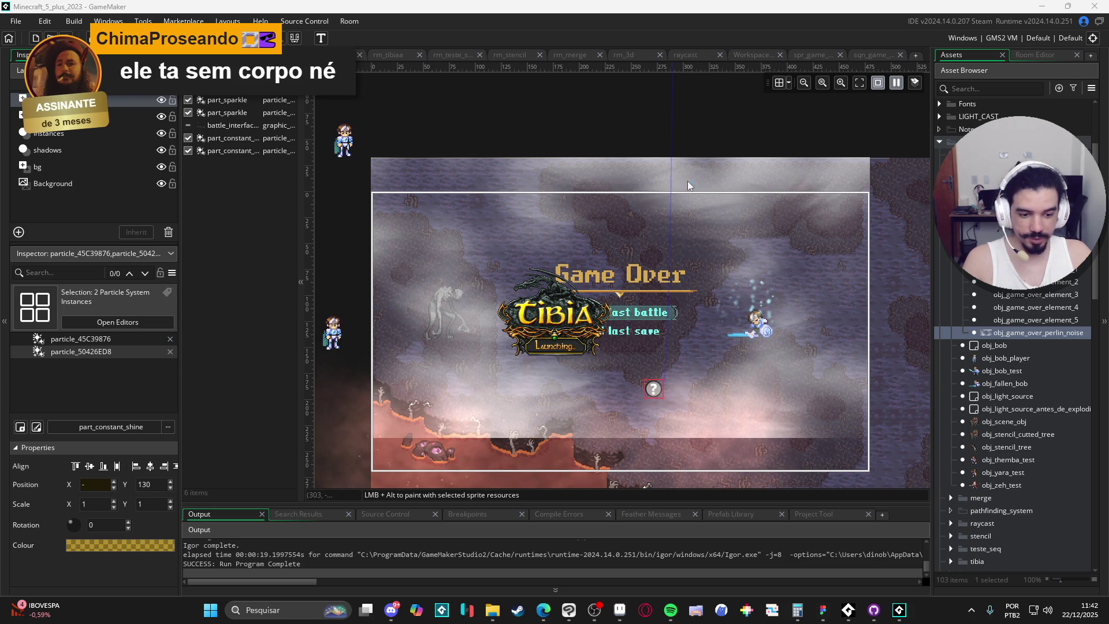
pyautogui.scroll(6, 739, 335)
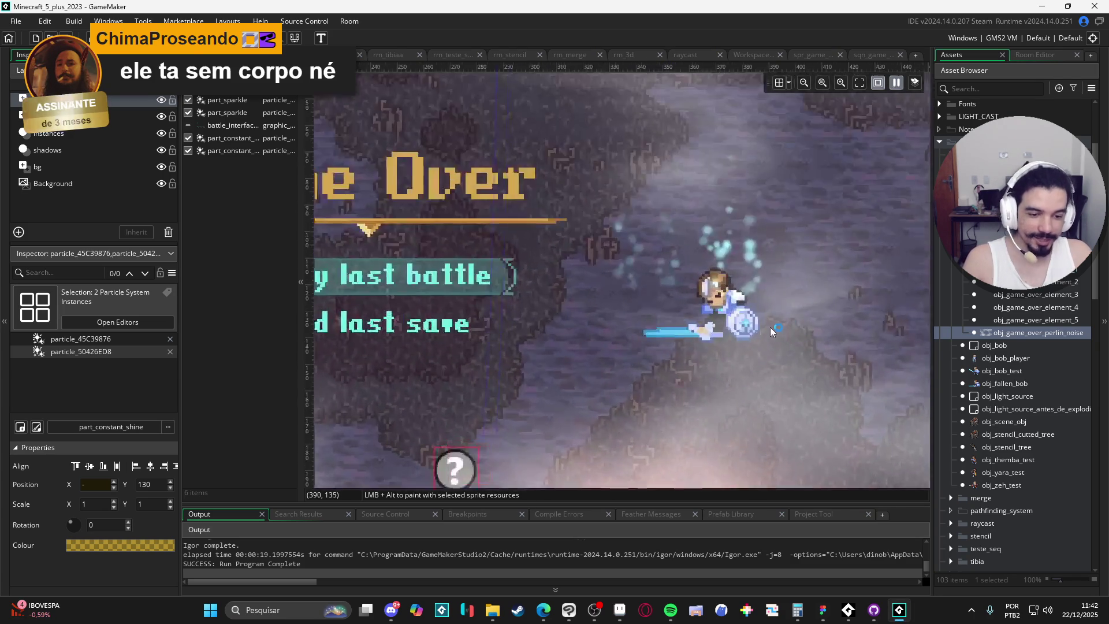
pyautogui.scroll(-3, 731, 340)
pyautogui.scroll(4, 692, 337)
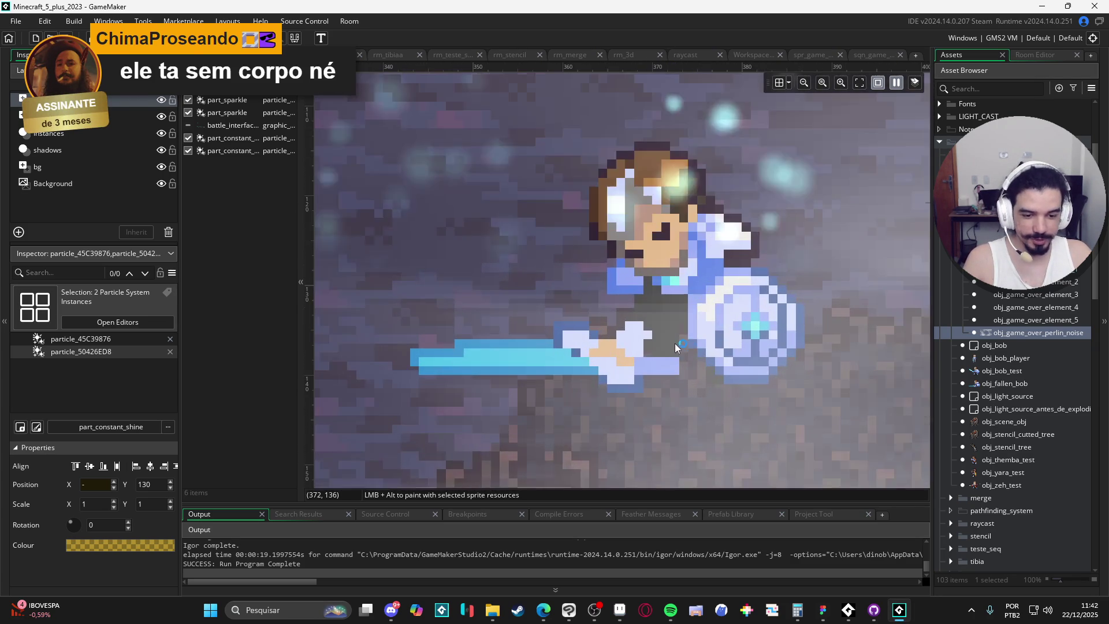
pyautogui.scroll(-6, 730, 352)
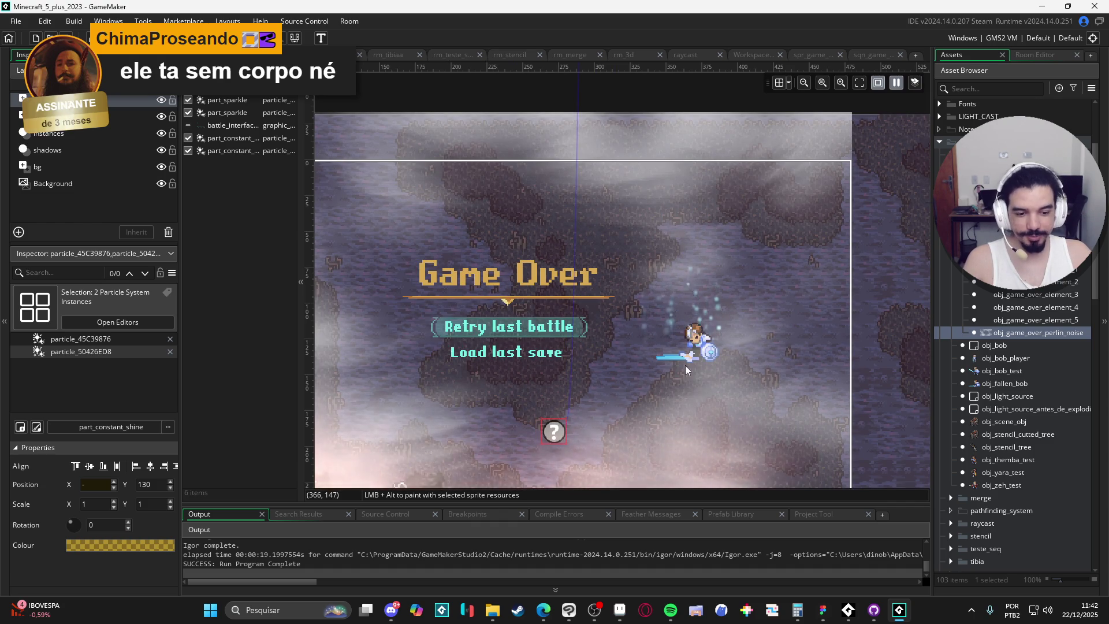
pyautogui.scroll(3, 698, 358)
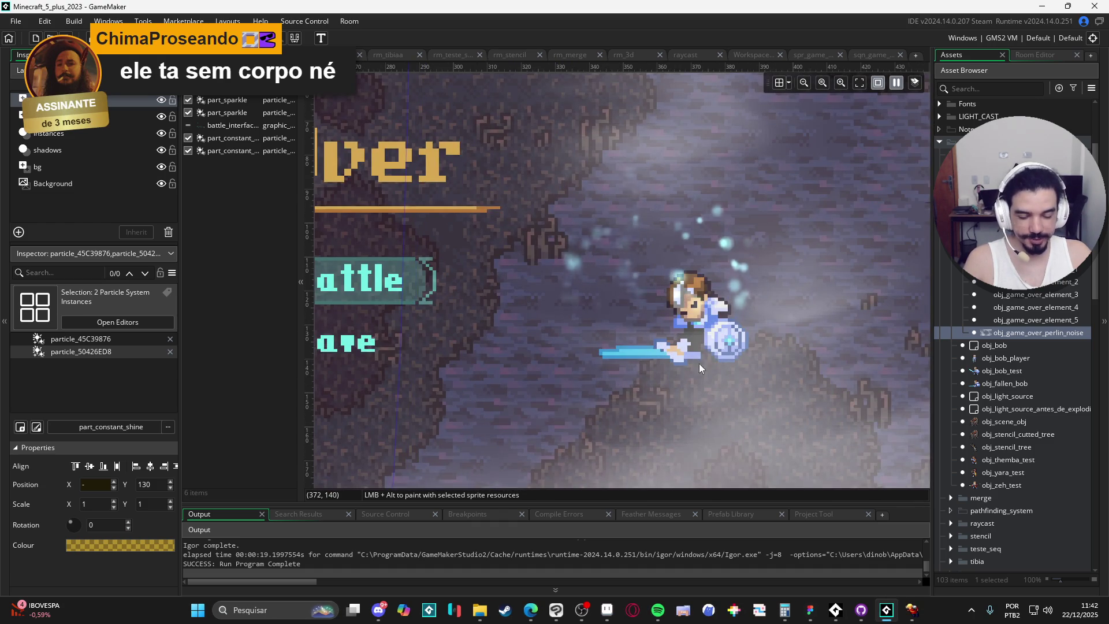
pyautogui.scroll(-2, 698, 364)
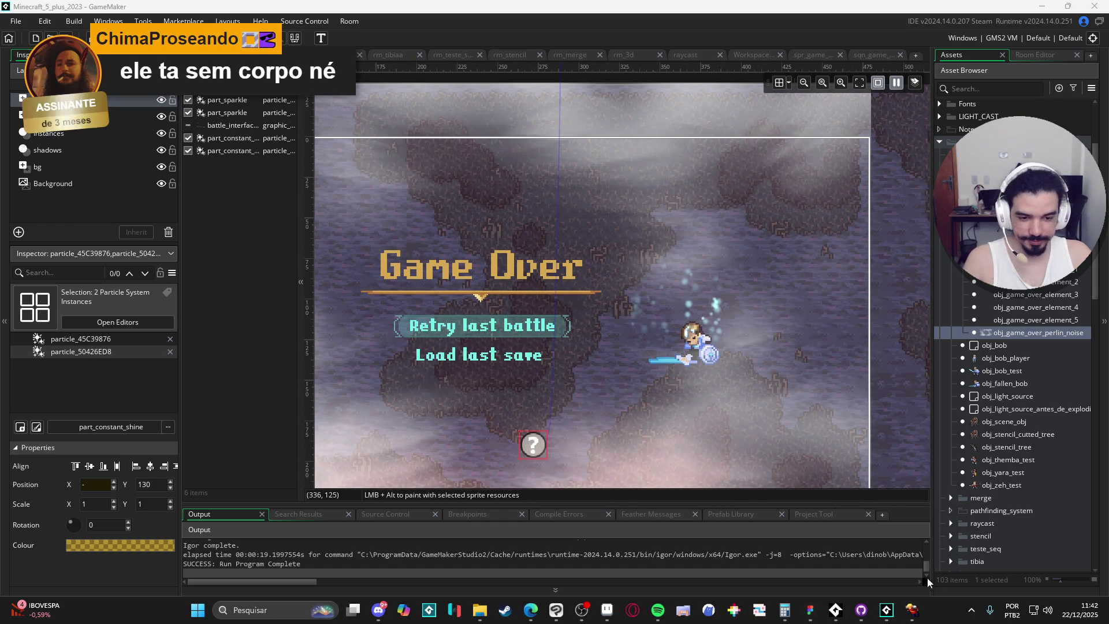
pyautogui.click(915, 612)
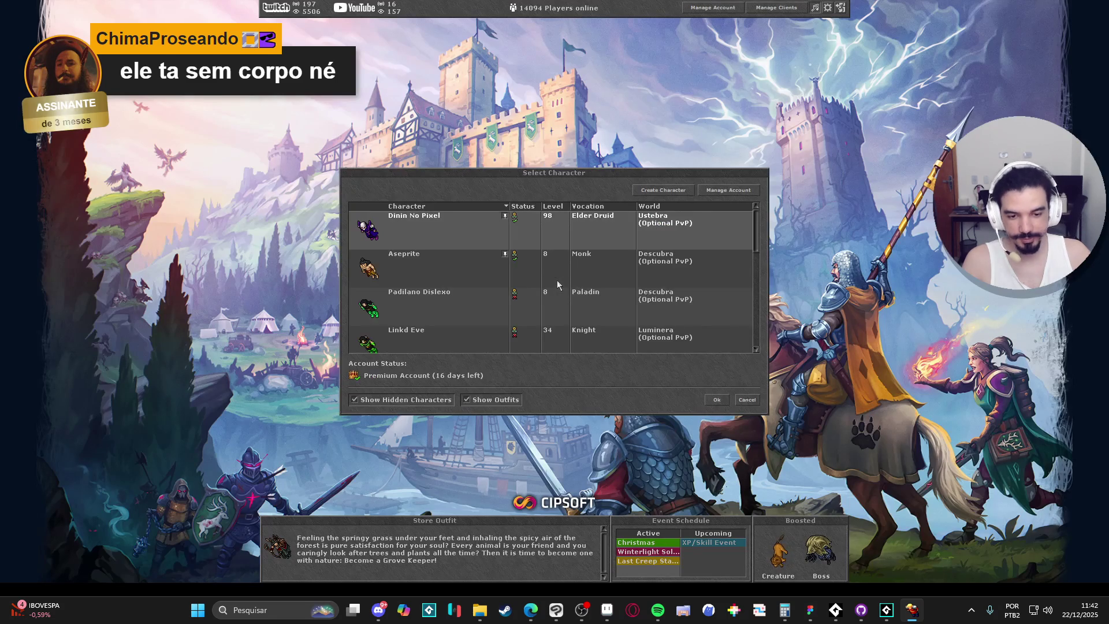
# - Log in with the level 98 Elder Druid and walk the character to the depot
pyautogui.doubleClick(425, 225)
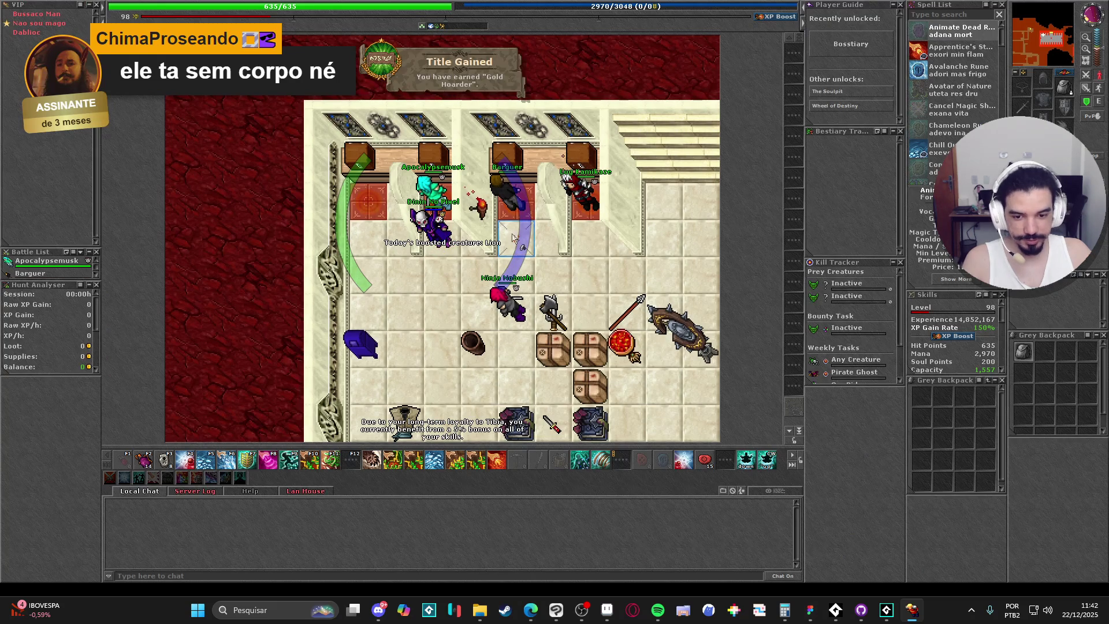
pyautogui.write('sa')
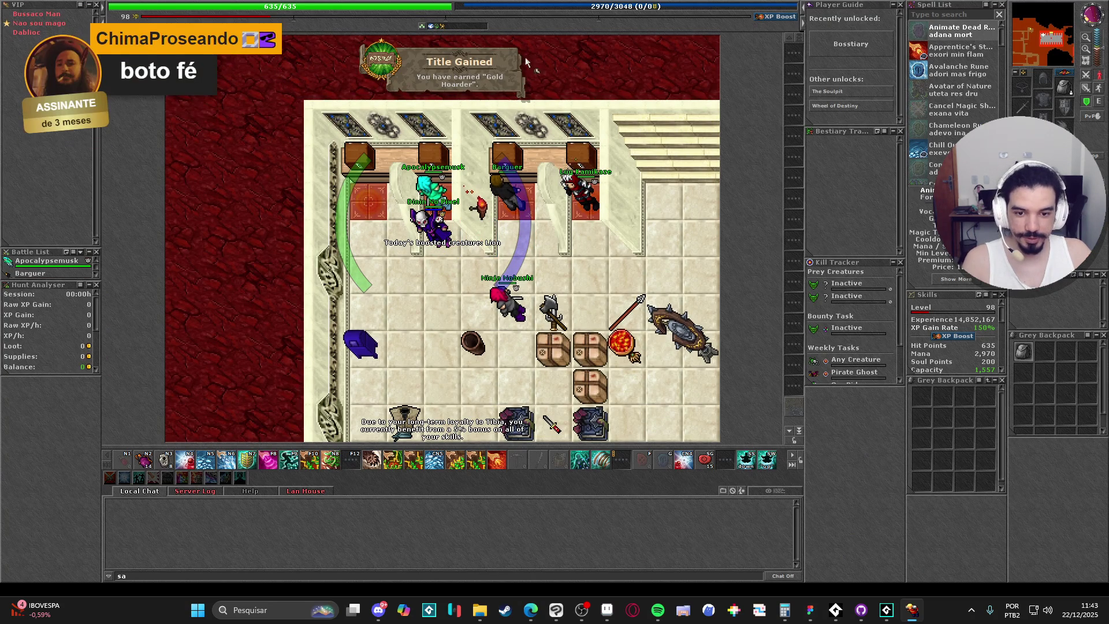
pyautogui.click(527, 153)
pyautogui.press('Left')
pyautogui.press('Down')
pyautogui.press('Left')
pyautogui.press('Down')
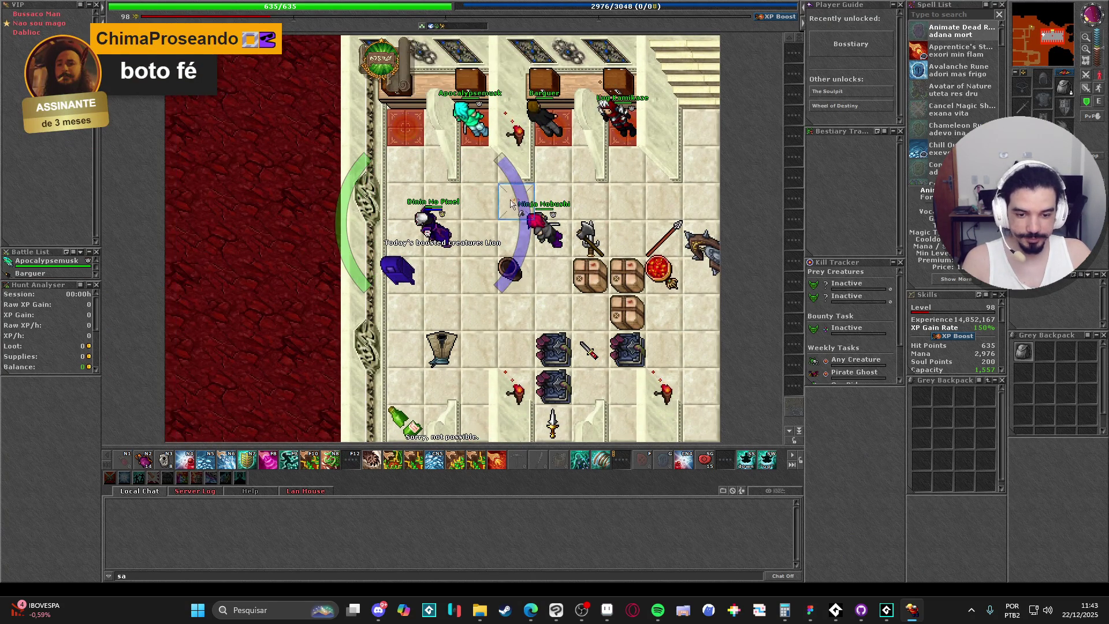
pyautogui.press('Up')
pyautogui.press('Up')
pyautogui.press('Up')
# - Open the depot locker and chest, then the Task Board's bounty tasks
pyautogui.rightClick(433, 191)
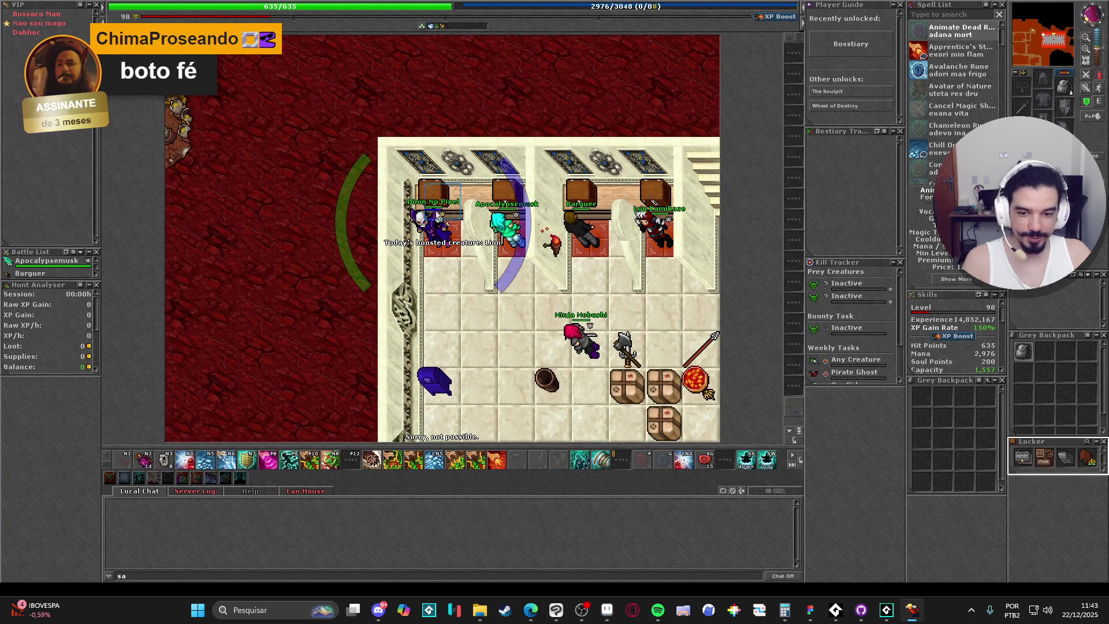
pyautogui.rightClick(1024, 458)
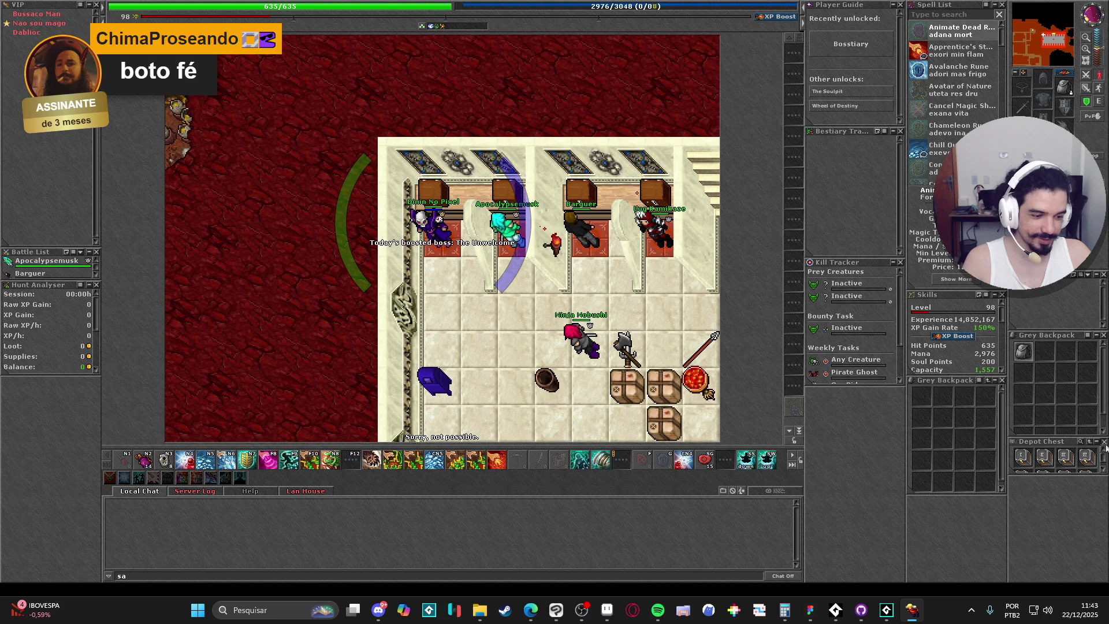
pyautogui.click(847, 327)
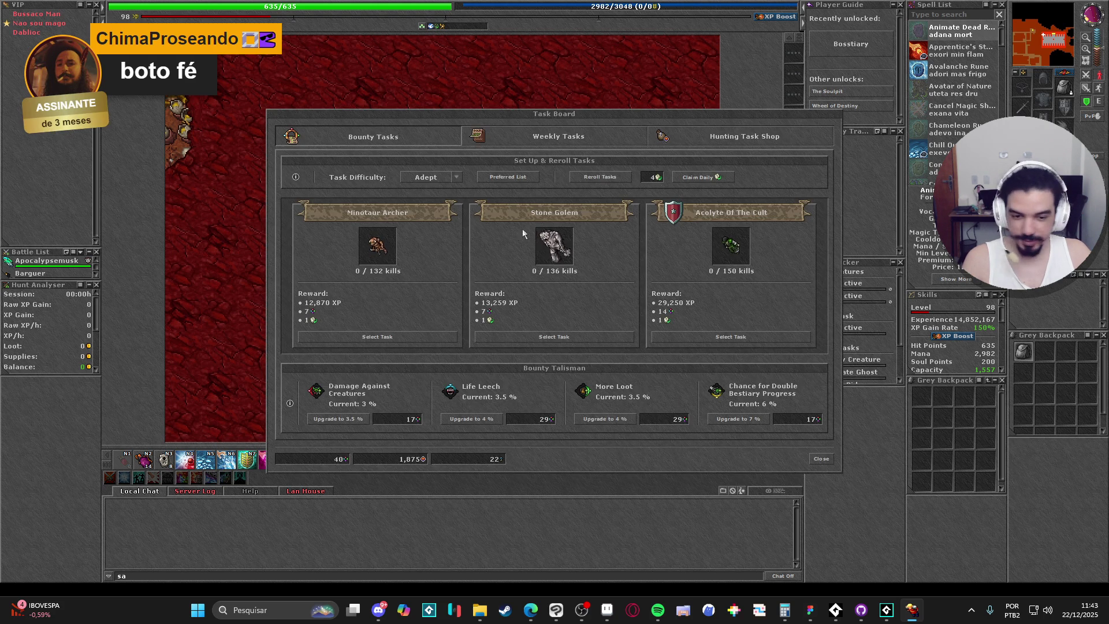
# - Check the Weekly Tasks, close the Task Board and reopen the depot locker
pyautogui.click(558, 136)
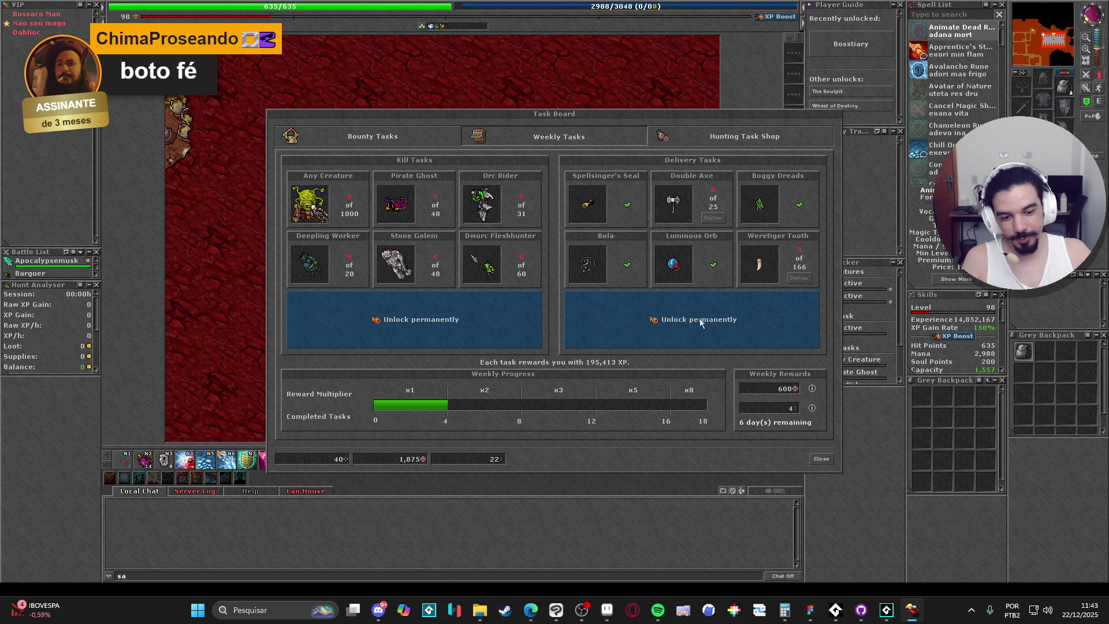
pyautogui.click(820, 459)
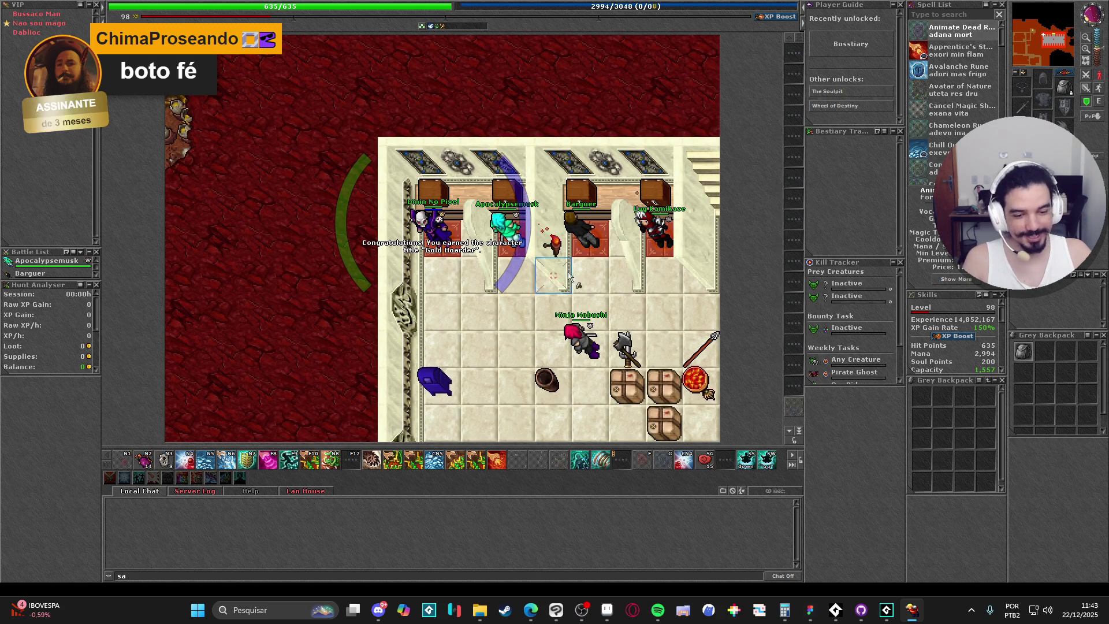
pyautogui.rightClick(553, 239)
# - Open Depot Box I, log out to character selection, and return to GameMaker
pyautogui.rightClick(1021, 457)
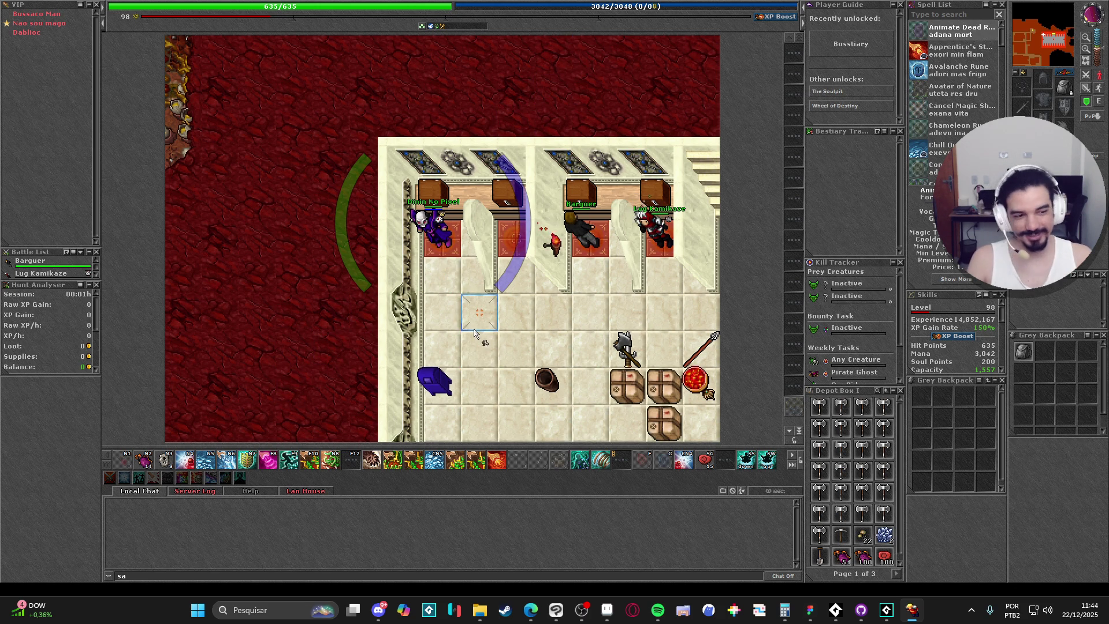
pyautogui.hotkey('ctrl', 'l')
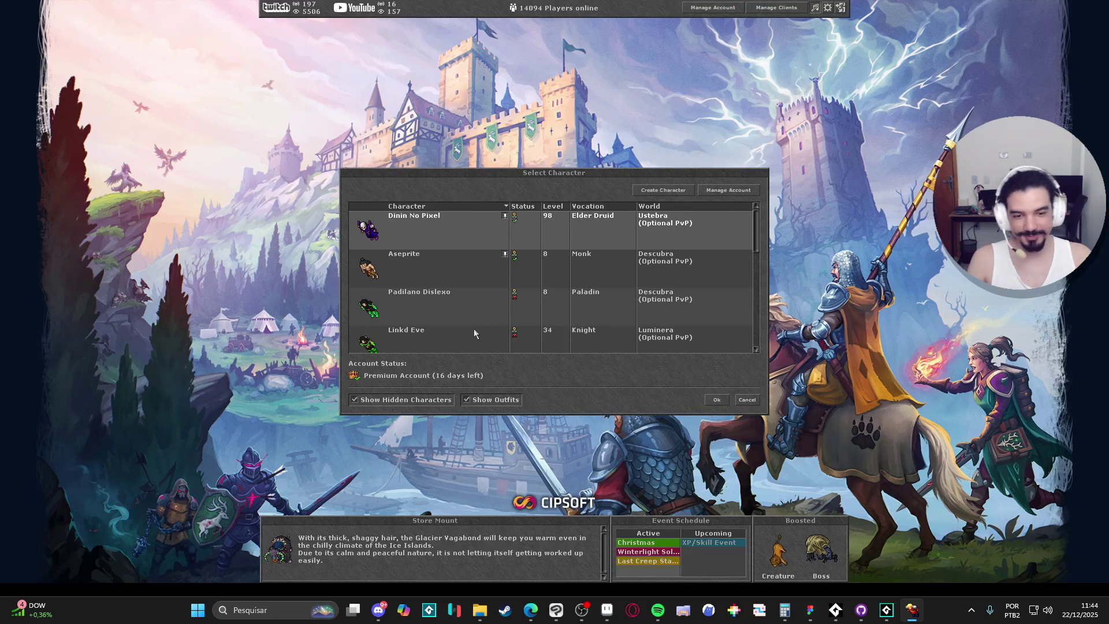
pyautogui.hotkey('alt', 'Tab')
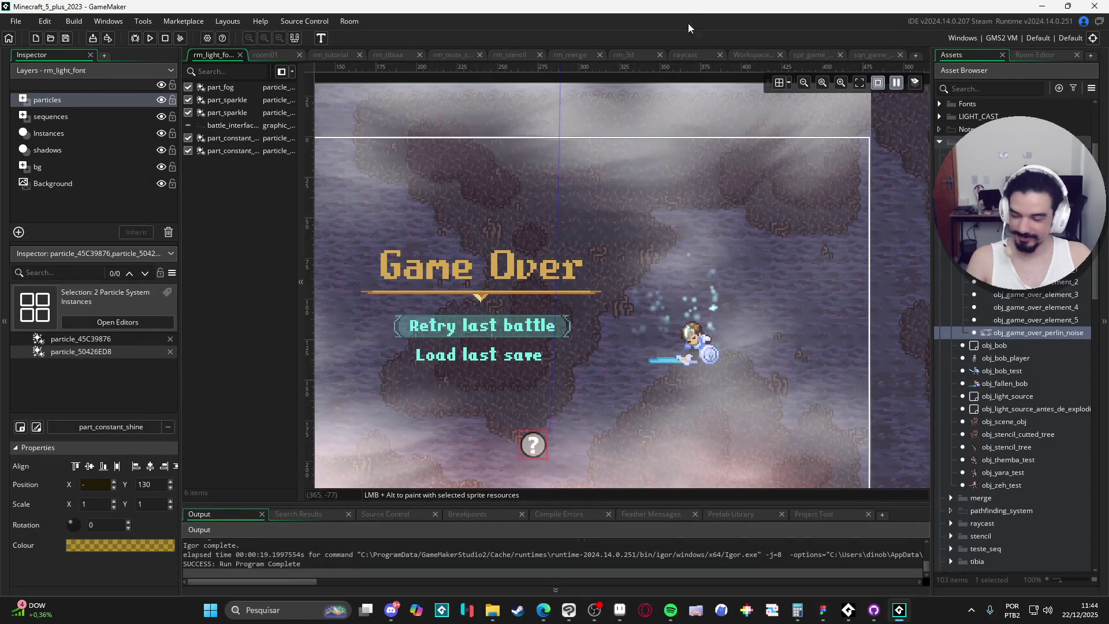
# - Pan the room editor to frame the whole Game Over room with its fog-covered cave backdrop
pyautogui.hscroll(-4, 668, 286)
pyautogui.scroll(-1, 664, 296)
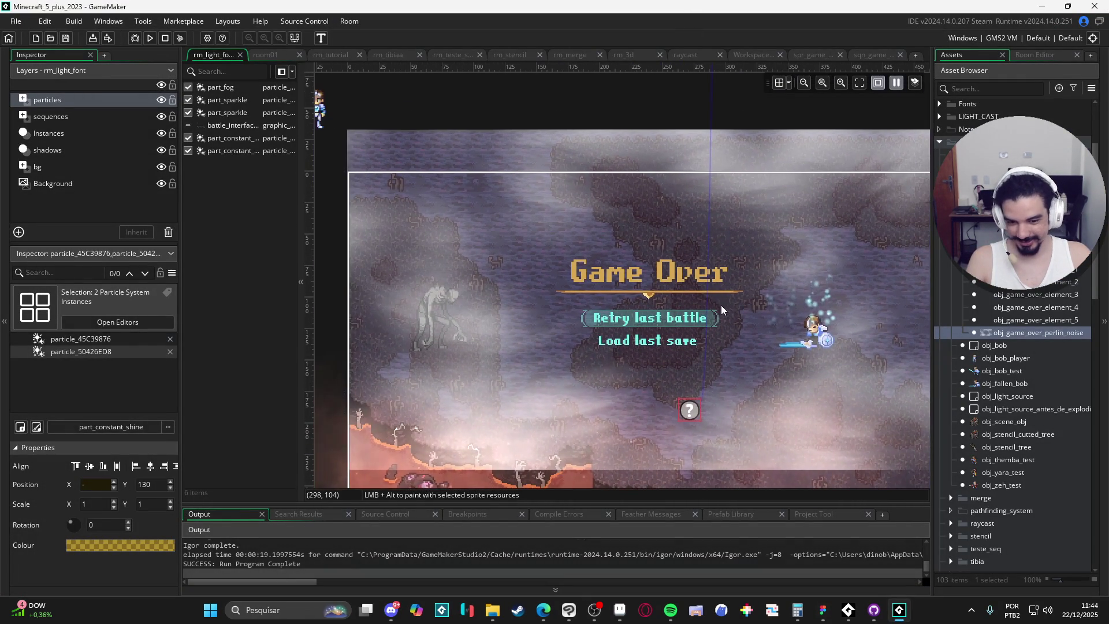
pyautogui.scroll(-2, 708, 233)
pyautogui.hscroll(1, 694, 254)
pyautogui.scroll(1, 687, 267)
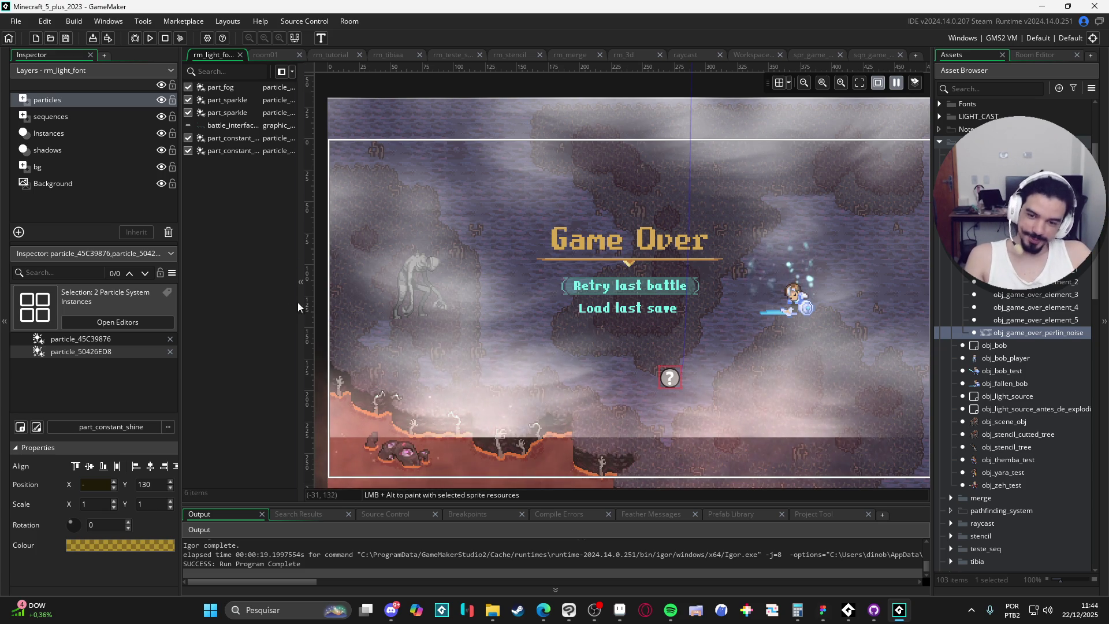
pyautogui.hscroll(-3, 507, 308)
pyautogui.hscroll(1, 567, 329)
pyautogui.scroll(-1, 537, 335)
pyautogui.scroll(2, 584, 284)
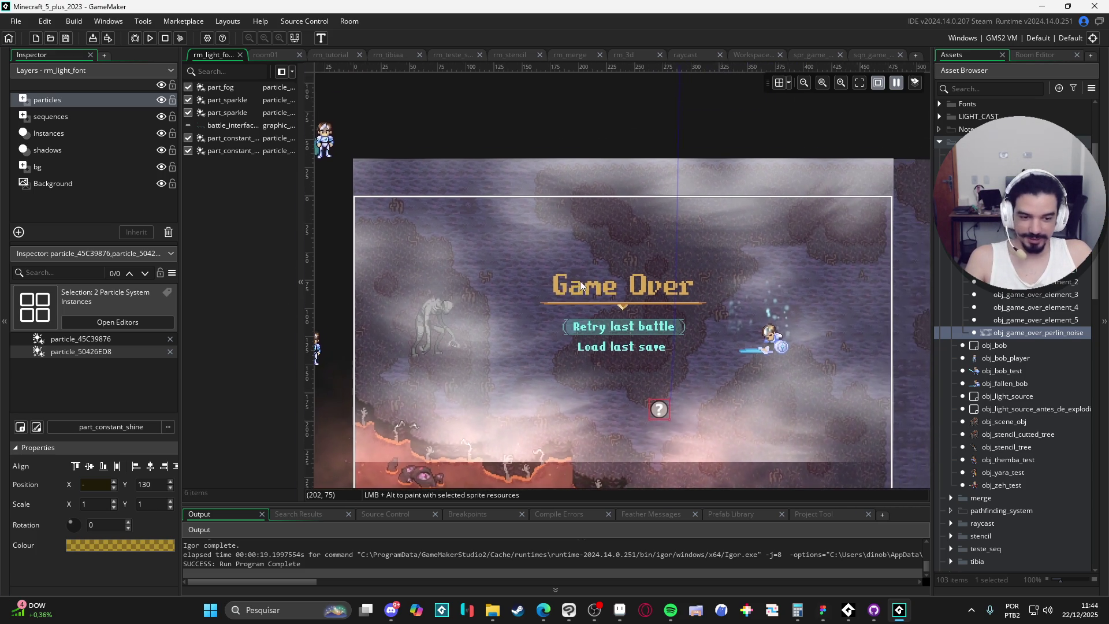
pyautogui.scroll(-1, 585, 285)
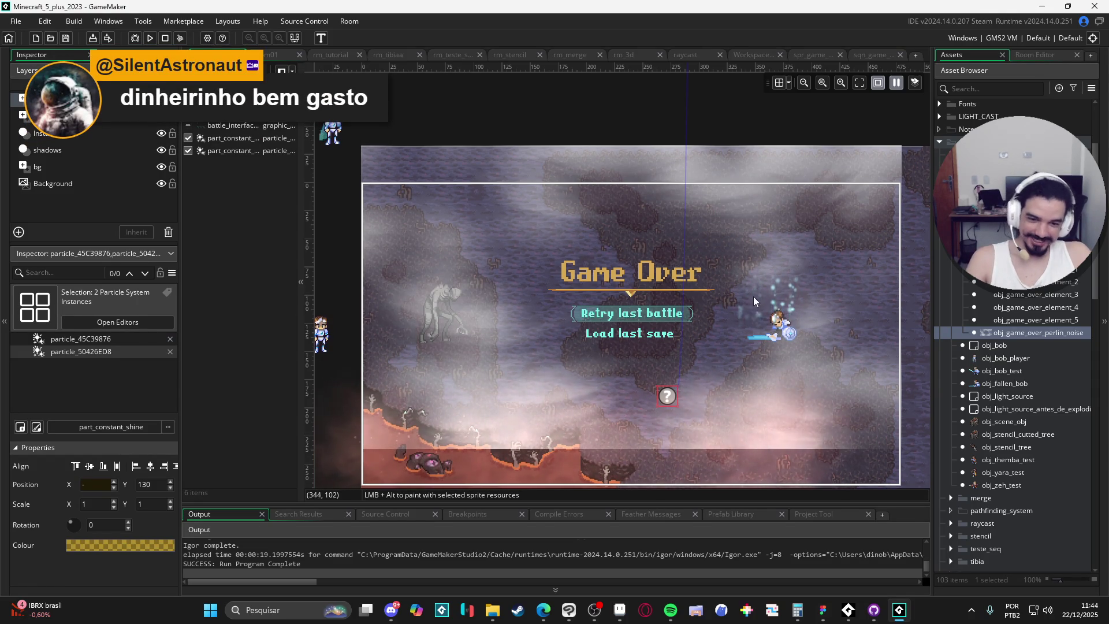
# - Run the game with F5 to preview the grey fog-covered Game Over screen, then close it
pyautogui.press('F5')
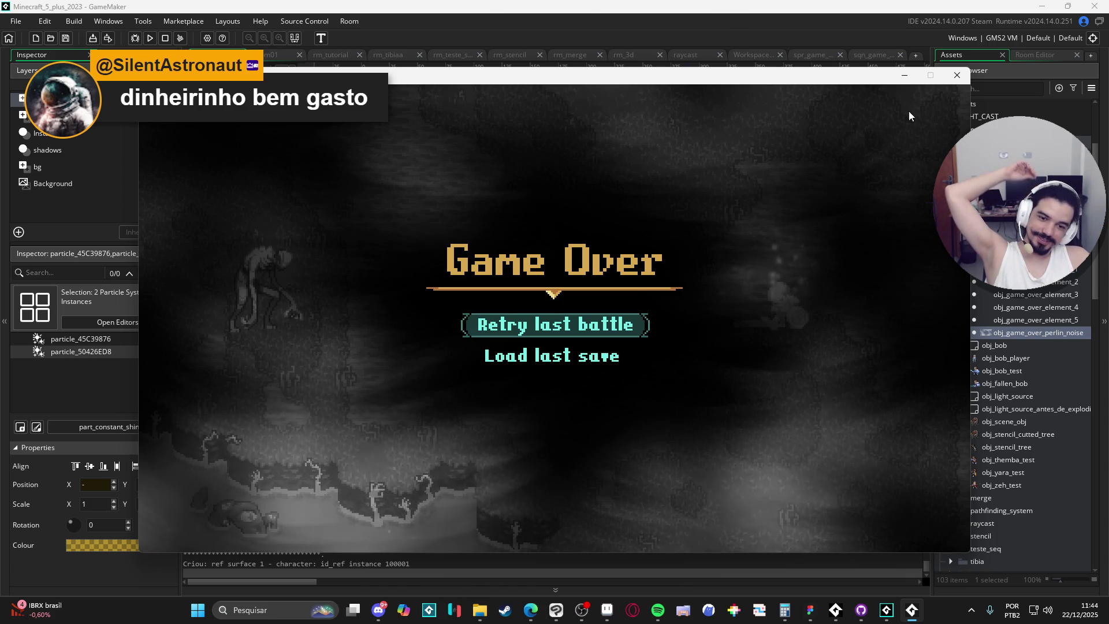
pyautogui.click(957, 75)
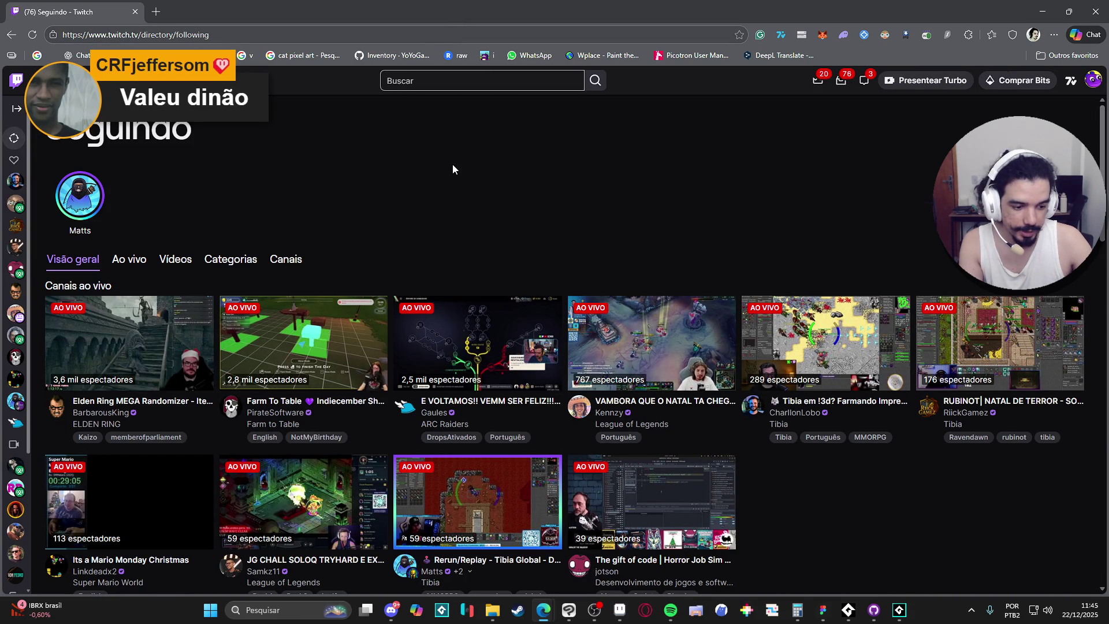
# - Expand the live followed channels with 'Mostrar tudo' and browse the full list
pyautogui.scroll(-3, 452, 167)
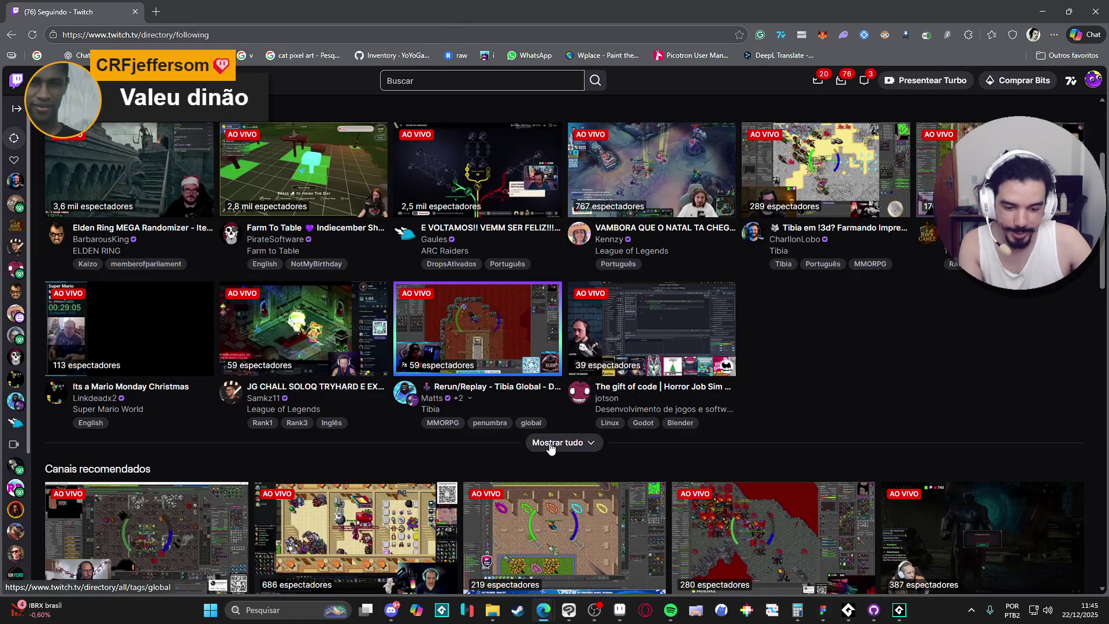
pyautogui.click(550, 446)
pyautogui.scroll(-3, 663, 413)
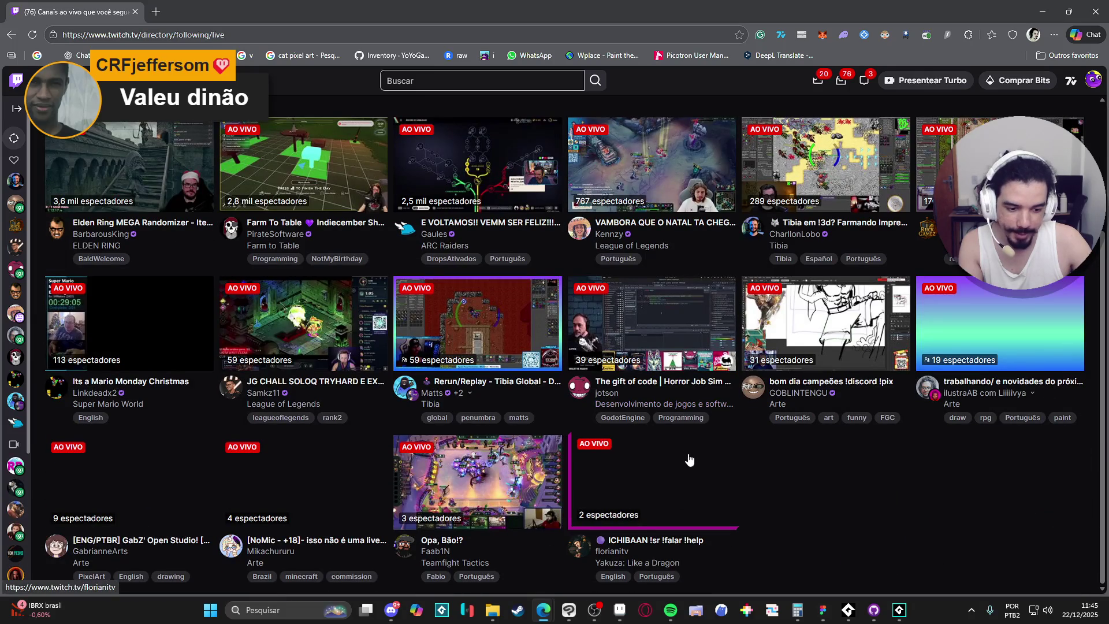